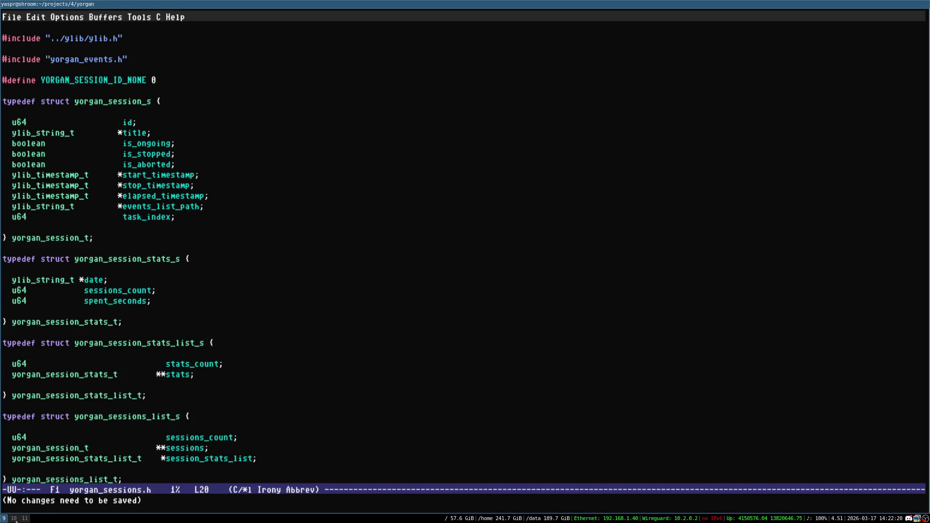
- Save the ylib list source, then return to the yorgan sessions header workspace
{"action": "key", "text": "super+0"}
{"action": "key", "text": "ctrl+x"}
{"action": "key", "text": "ctrl+s"}
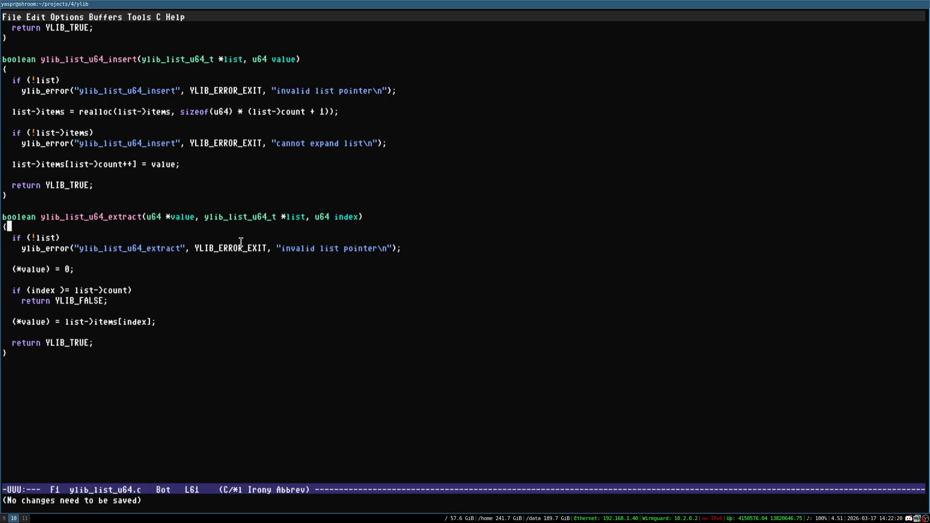
{"action": "key", "text": "super+9"}
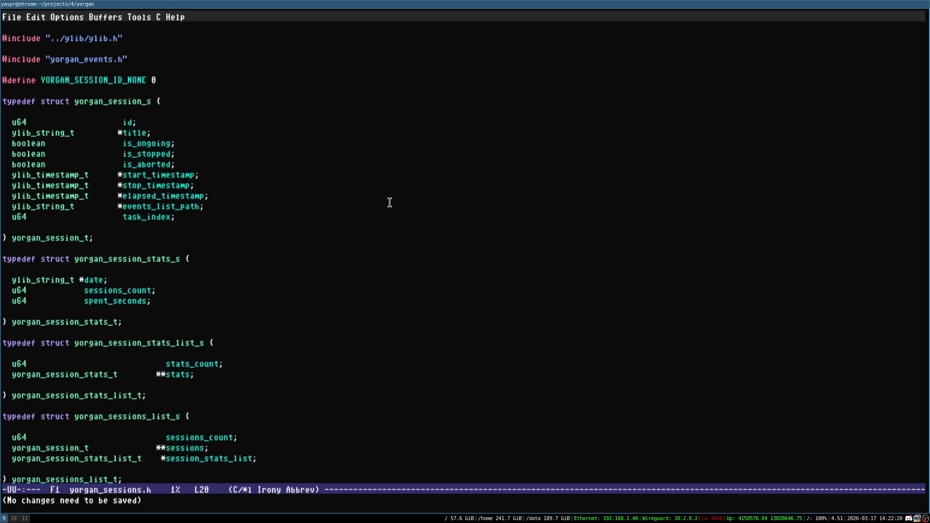
- Try to find a ylib file from the yorgan workspace and cancel the failed lookup
{"action": "key", "text": "ctrl+x"}
{"action": "key", "text": "ctrl+f"}
{"action": "type", "text": "yli"}
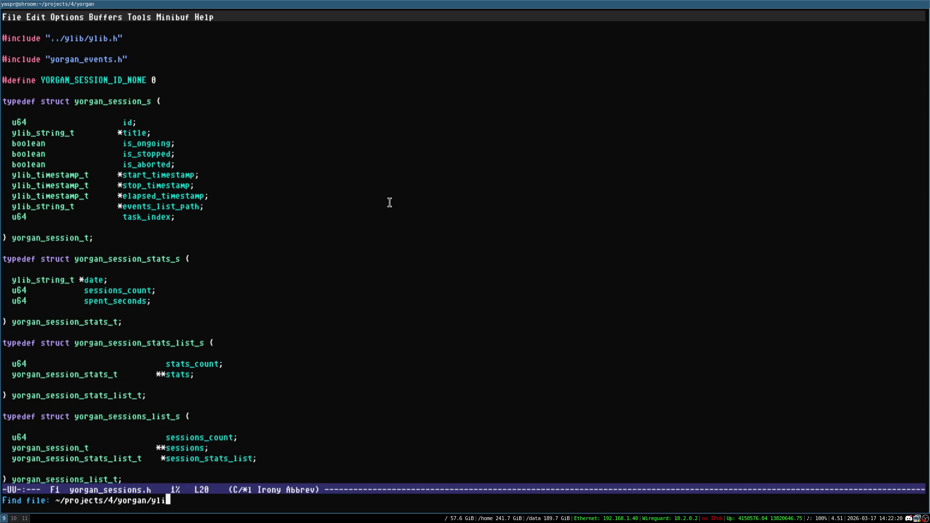
{"action": "key", "text": "BackSpace"}
{"action": "key", "text": "BackSpace"}
{"action": "key", "text": "BackSpace"}
- Open ylib_filesystem.h from the ylib project workspace
{"action": "key", "text": "super+0"}
{"action": "key", "text": "ctrl+x"}
{"action": "key", "text": "ctrl+f"}
{"action": "type", "text": "ylib"}
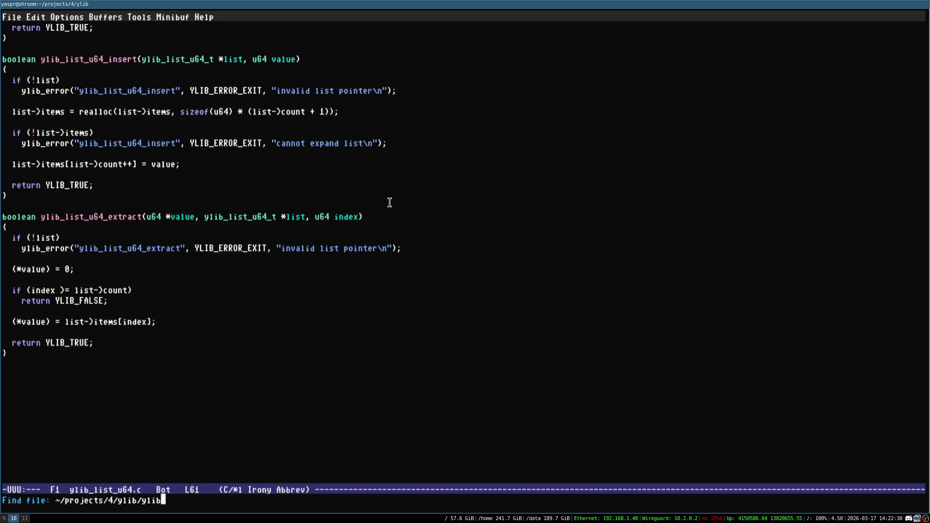
{"action": "type", "text": "_filesystem."}
{"action": "type", "text": "h"}
{"action": "key", "text": "Return"}
- Save the header and move down past the includes to the filesystem entry struct
{"action": "key", "text": "ctrl+x"}
{"action": "key", "text": "ctrl+s"}
{"action": "key", "text": "Down"}
{"action": "key", "text": "ctrl+x"}
{"action": "key", "text": "ctrl+s"}
{"action": "key", "text": "alt+}"}
{"action": "key", "text": "alt+}"}
{"action": "key", "text": "alt+}"}
{"action": "key", "text": "ctrl+x"}
{"action": "key", "text": "ctrl+s"}
{"action": "key", "text": "Down"}
{"action": "key", "text": "Down"}
{"action": "key", "text": "Down"}
{"action": "key", "text": "alt+}"}
{"action": "key", "text": "alt+}"}
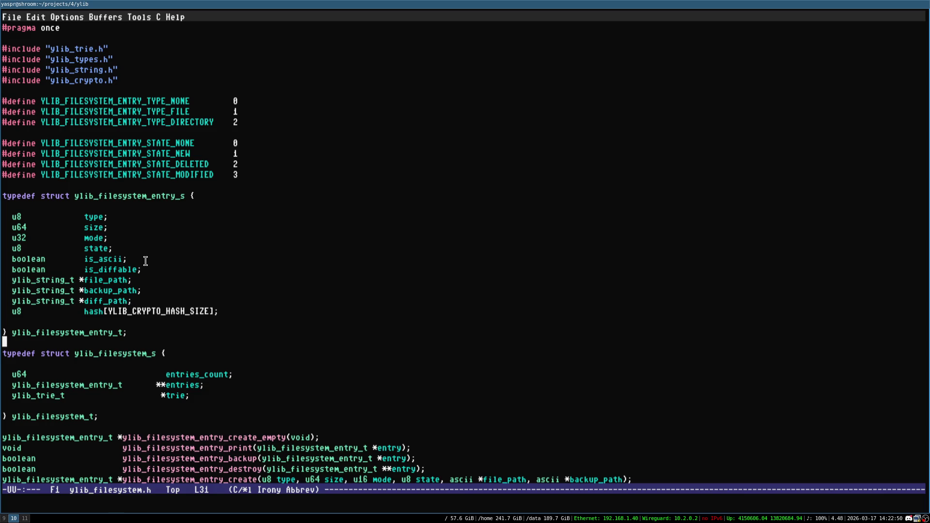
- Scroll to the end of the header and begin finding ylib_filesystem.c
{"action": "scroll", "coordinate": [167, 284], "scroll_direction": "down", "scroll_amount": 5}
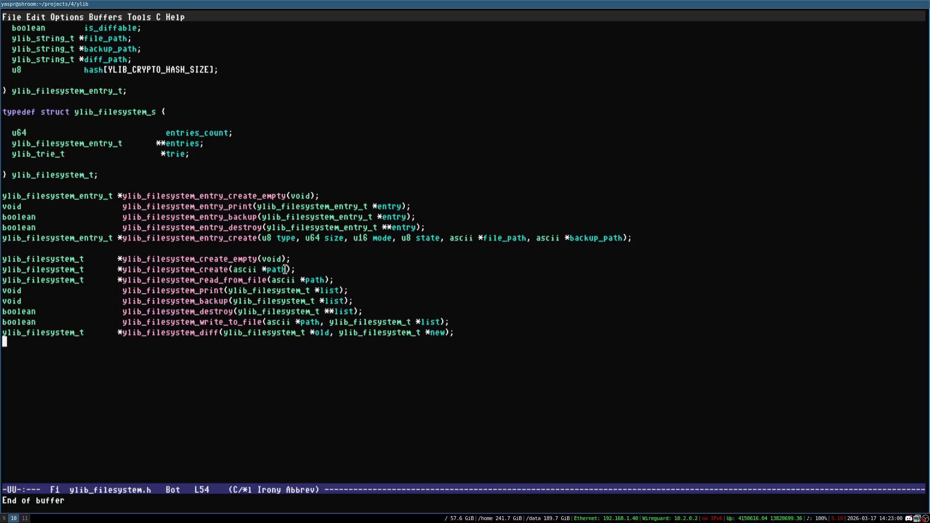
{"action": "key", "text": "ctrl+x"}
{"action": "key", "text": "ctrl+f"}
{"action": "type", "text": "y"}
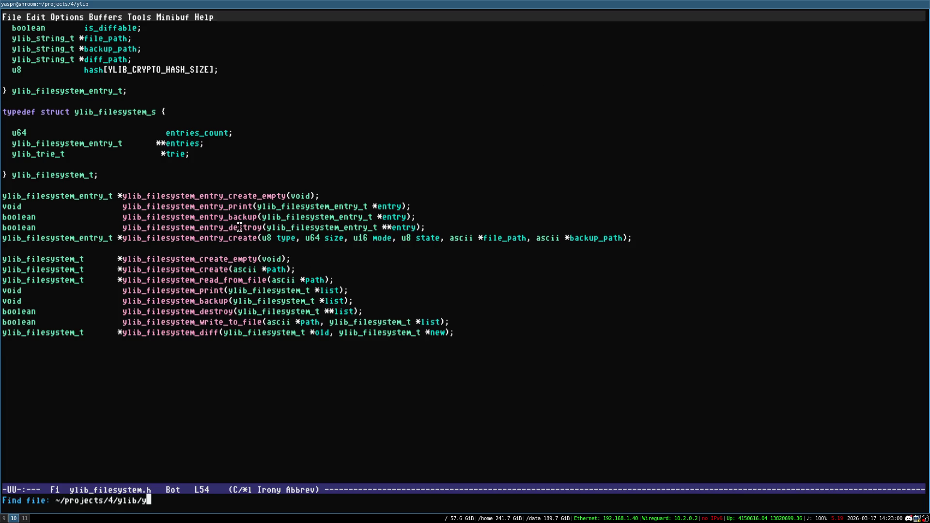
{"action": "type", "text": "lib_filesystem.c"}
- Open ylib_filesystem.c and look over its opening section
{"action": "key", "text": "Return"}
{"action": "scroll", "coordinate": [239, 227], "scroll_direction": "down", "scroll_amount": 20}
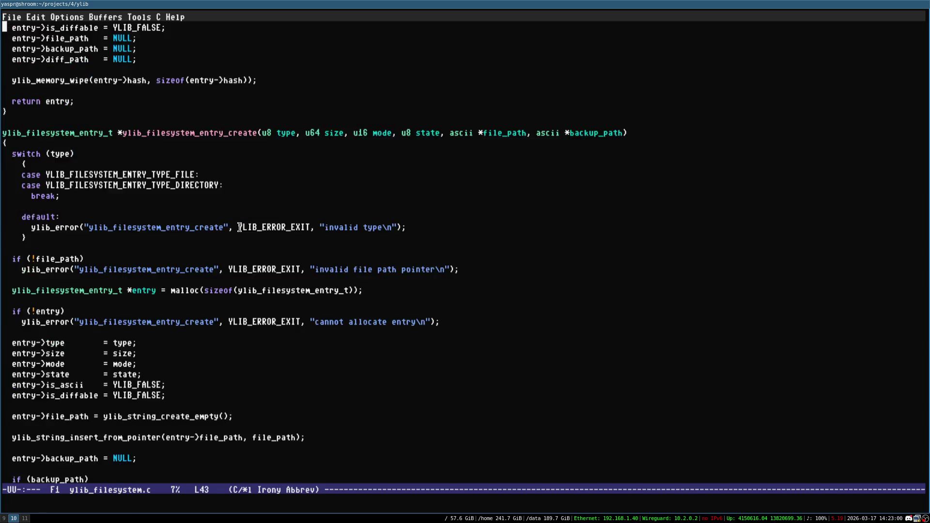
{"action": "scroll", "coordinate": [240, 227], "scroll_direction": "down", "scroll_amount": 9}
{"action": "scroll", "coordinate": [239, 227], "scroll_direction": "up", "scroll_amount": 20}
{"action": "scroll", "coordinate": [239, 227], "scroll_direction": "down", "scroll_amount": 5}
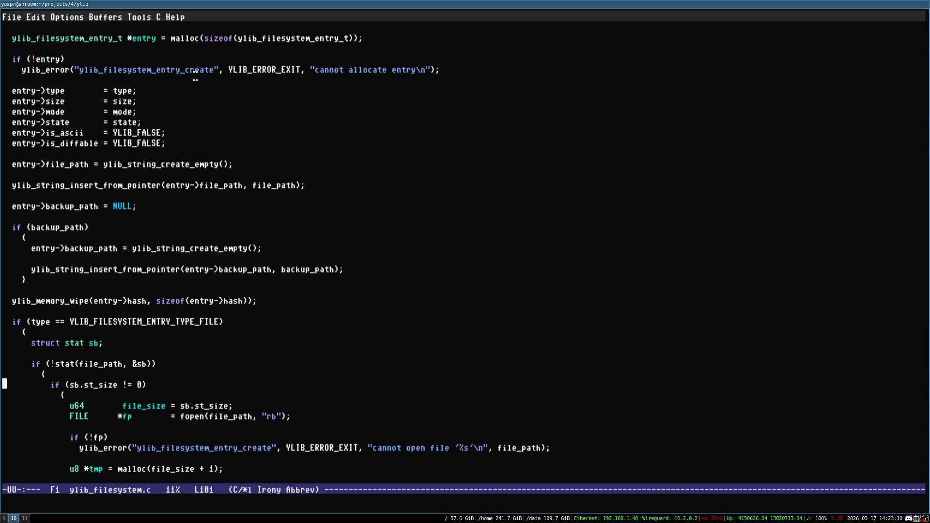
- Scroll down to ylib_filesystem_create and mark its nftw call and error line
{"action": "scroll", "coordinate": [196, 80], "scroll_direction": "down", "scroll_amount": 5}
{"action": "scroll", "coordinate": [195, 88], "scroll_direction": "down", "scroll_amount": 5}
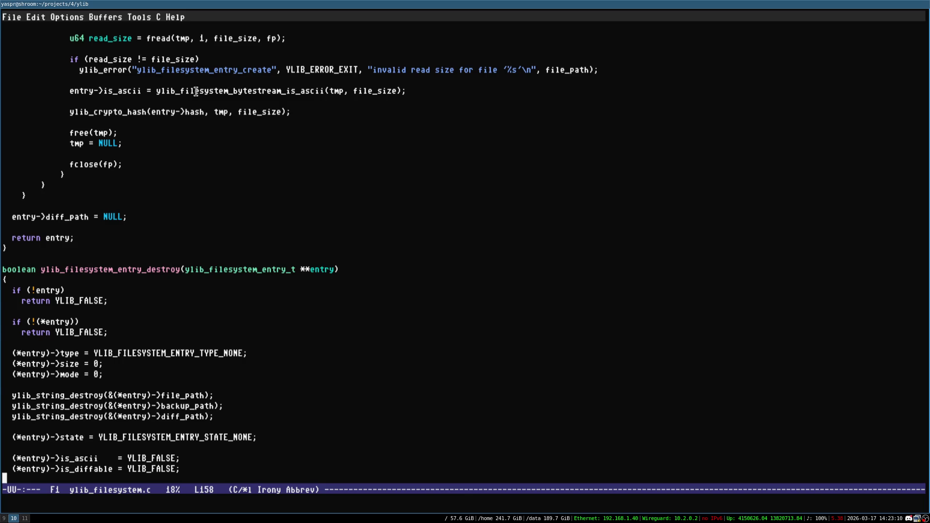
{"action": "scroll", "coordinate": [196, 92], "scroll_direction": "down", "scroll_amount": 8}
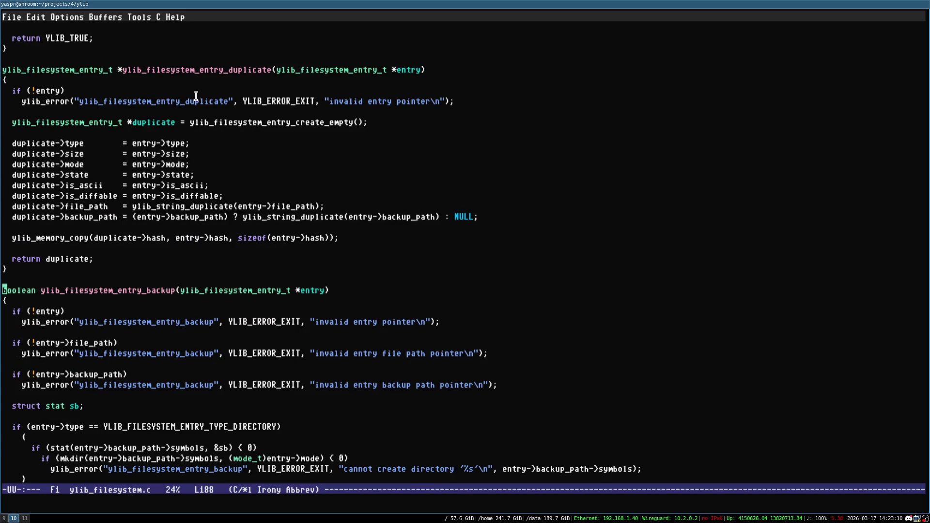
{"action": "scroll", "coordinate": [196, 95], "scroll_direction": "down", "scroll_amount": 13}
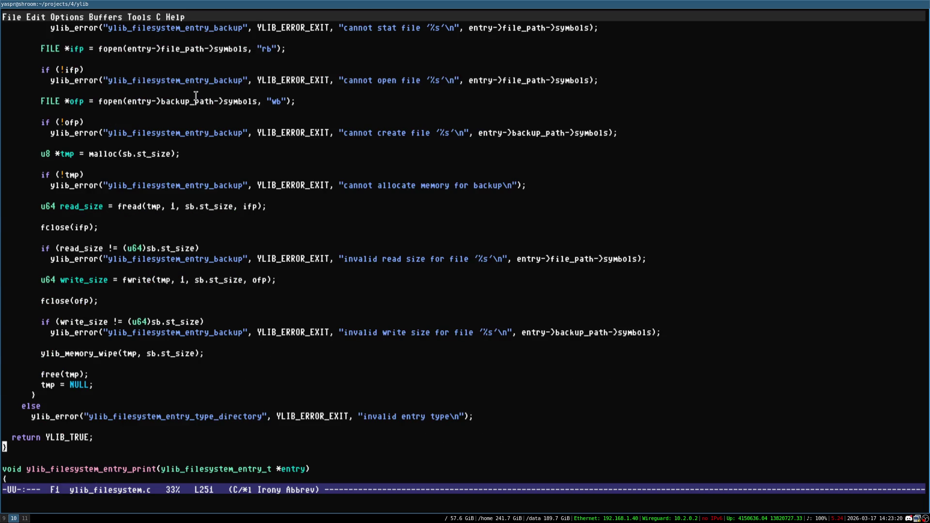
{"action": "scroll", "coordinate": [195, 95], "scroll_direction": "down", "scroll_amount": 10}
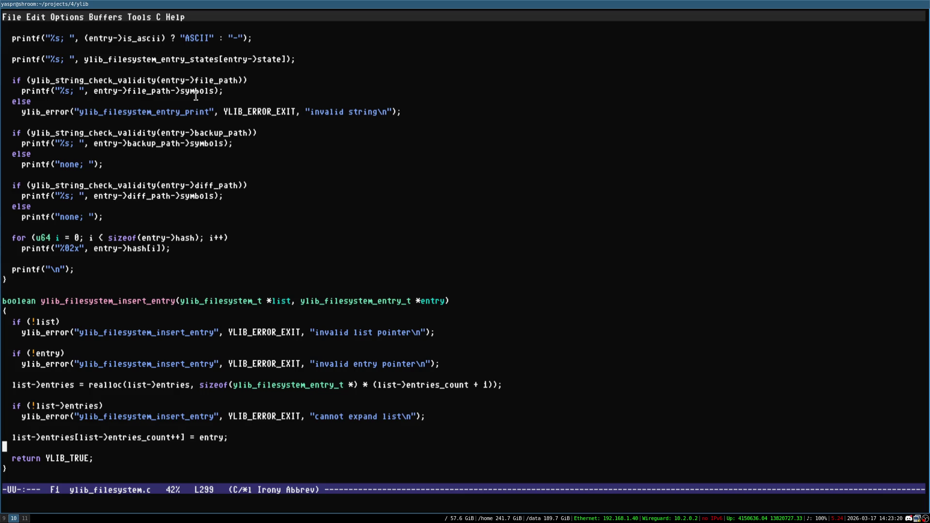
{"action": "scroll", "coordinate": [196, 95], "scroll_direction": "down", "scroll_amount": 10}
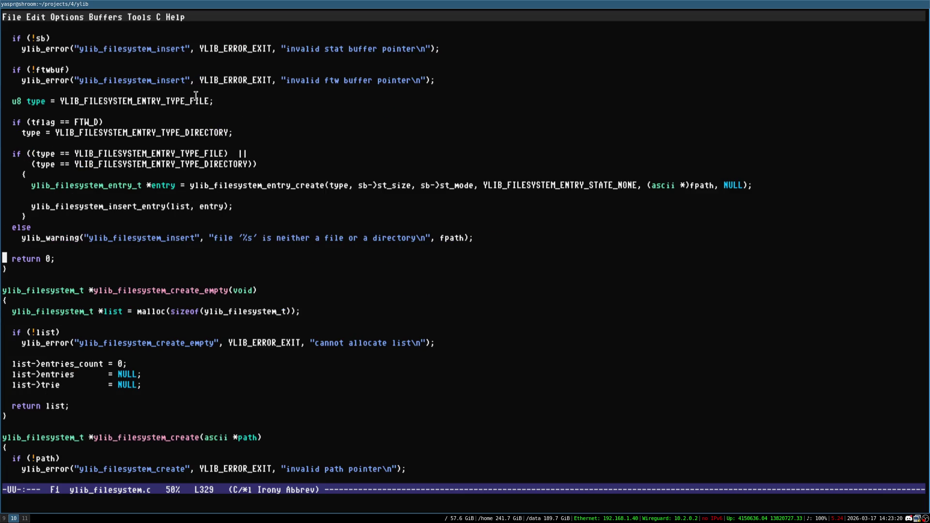
{"action": "scroll", "coordinate": [196, 96], "scroll_direction": "down", "scroll_amount": 5}
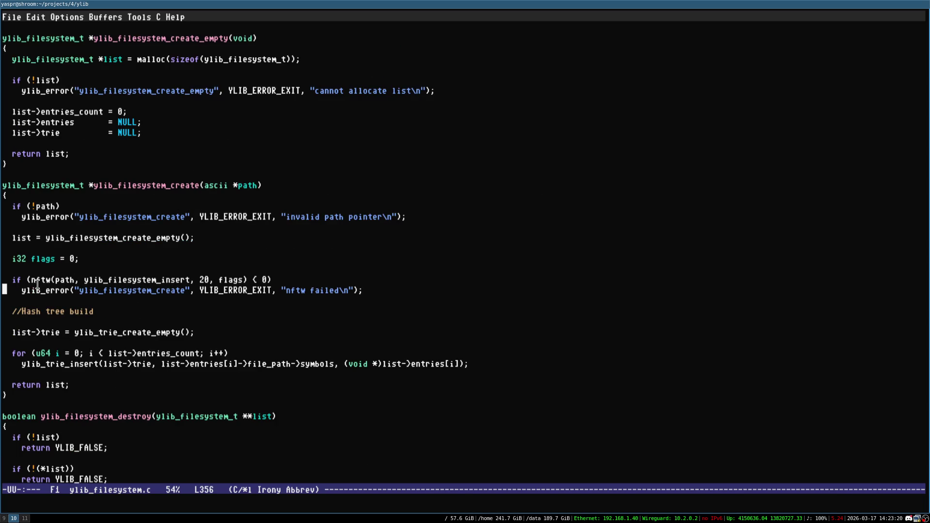
{"action": "left_click_drag", "start_coordinate": [15, 280], "coordinate": [364, 290]}
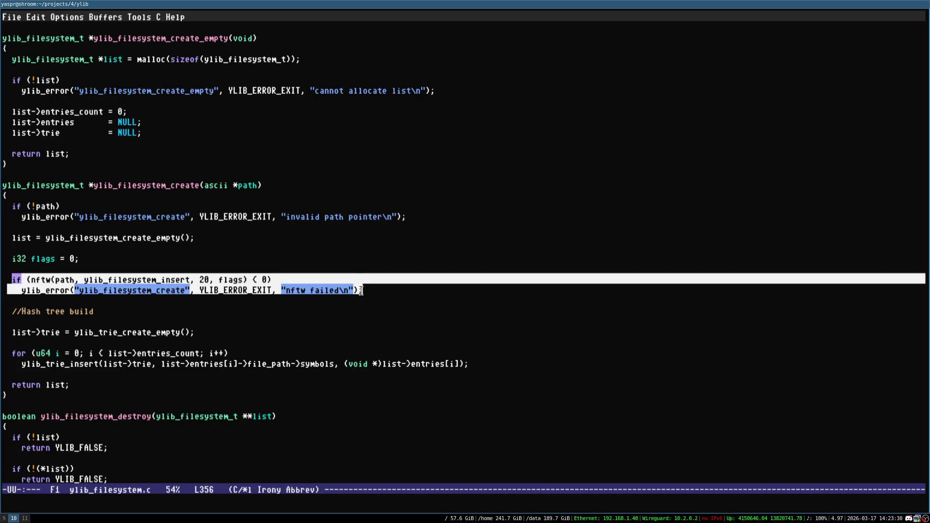
{"action": "key", "text": "alt+w"}
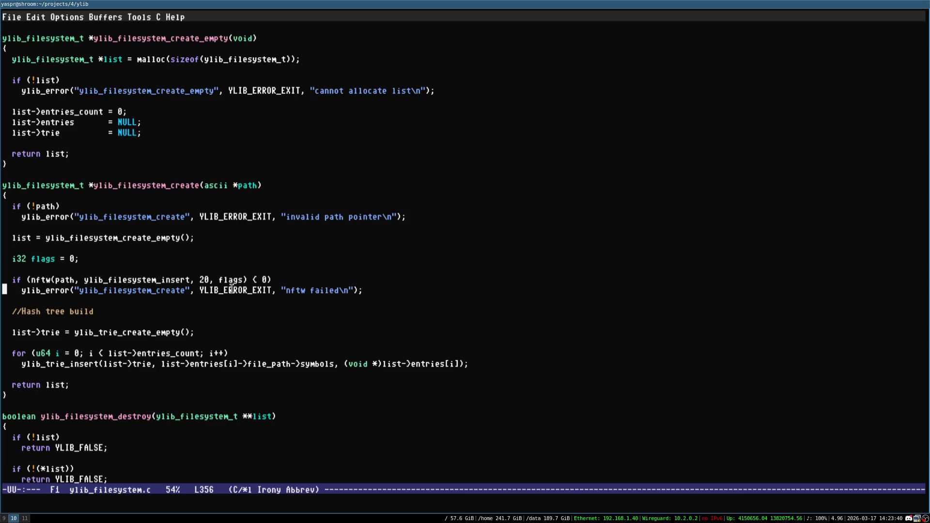
- Scroll through ylib_filesystem.c to the entry-creation block of ylib_filesystem_insert near line 336
{"action": "scroll", "coordinate": [232, 289], "scroll_direction": "up", "scroll_amount": 5}
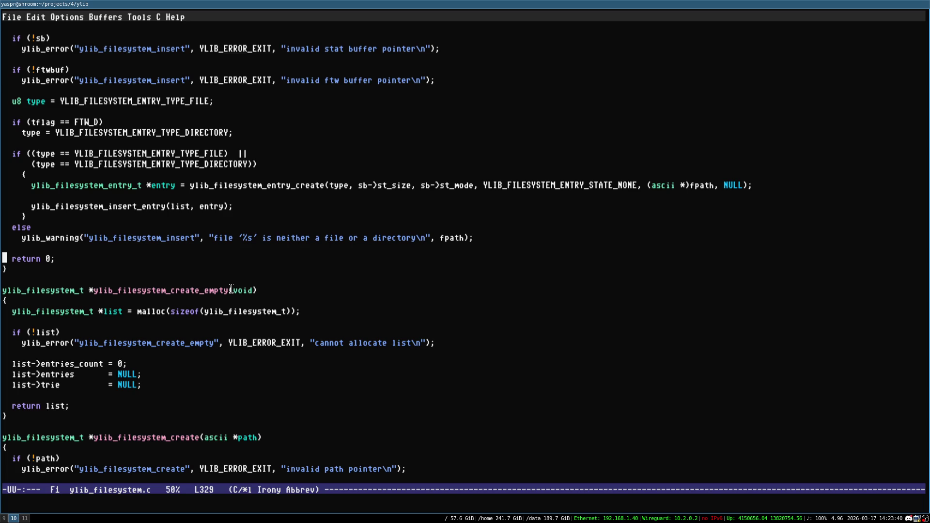
{"action": "scroll", "coordinate": [232, 289], "scroll_direction": "up", "scroll_amount": 5}
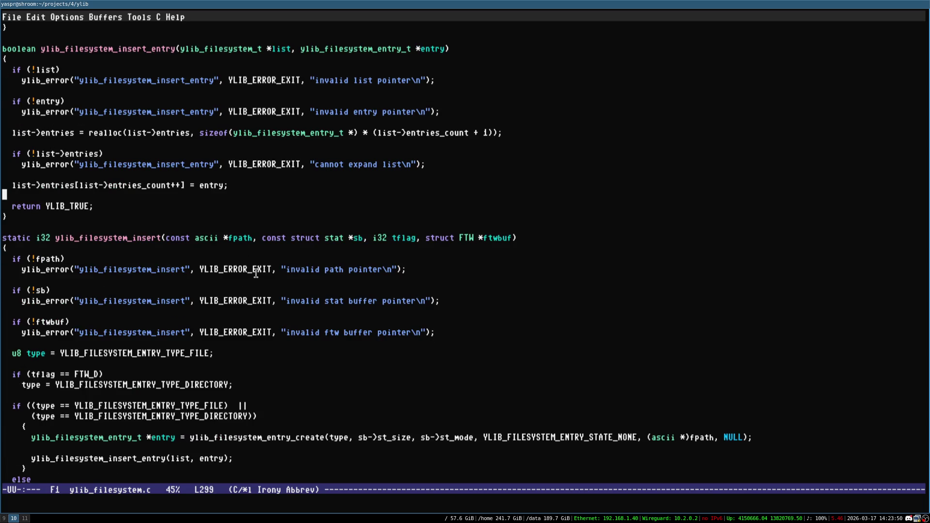
{"action": "scroll", "coordinate": [256, 273], "scroll_direction": "up", "scroll_amount": 5}
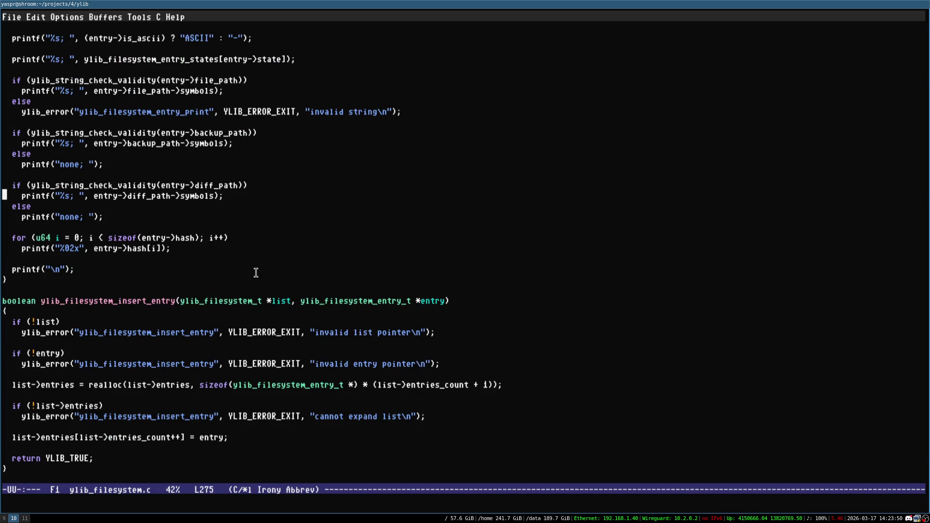
{"action": "scroll", "coordinate": [256, 273], "scroll_direction": "up", "scroll_amount": 5}
{"action": "scroll", "coordinate": [256, 273], "scroll_direction": "up", "scroll_amount": 5}
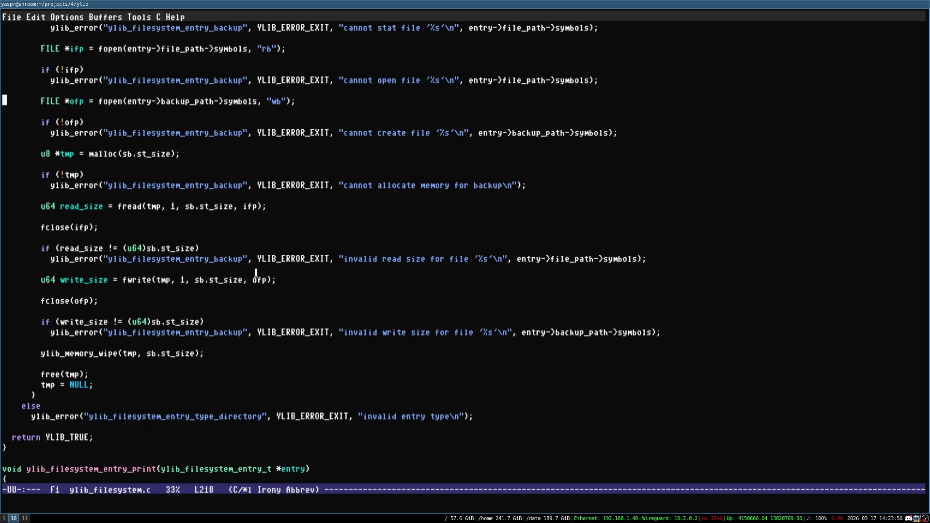
{"action": "scroll", "coordinate": [256, 272], "scroll_direction": "up", "scroll_amount": 5}
{"action": "scroll", "coordinate": [256, 273], "scroll_direction": "up", "scroll_amount": 5}
{"action": "scroll", "coordinate": [255, 273], "scroll_direction": "up", "scroll_amount": 5}
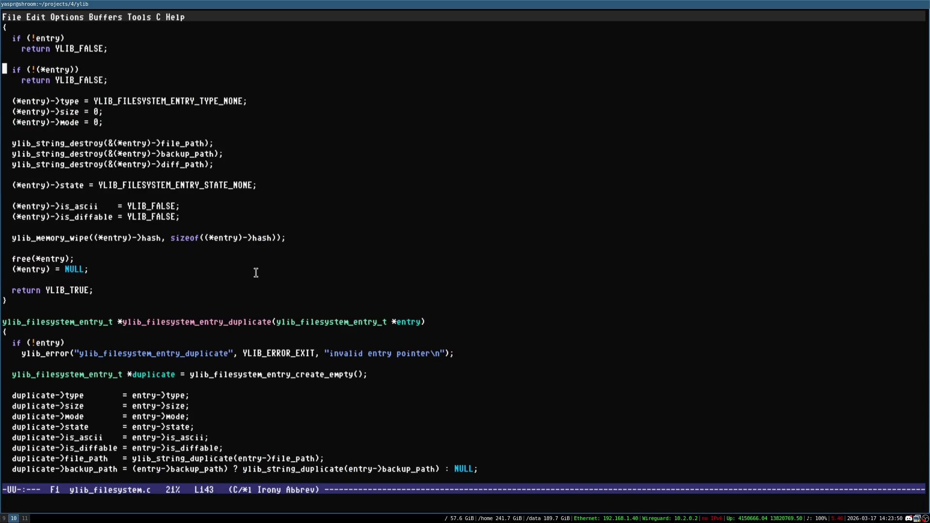
{"action": "scroll", "coordinate": [255, 273], "scroll_direction": "up", "scroll_amount": 5}
{"action": "scroll", "coordinate": [257, 243], "scroll_direction": "up", "scroll_amount": 5}
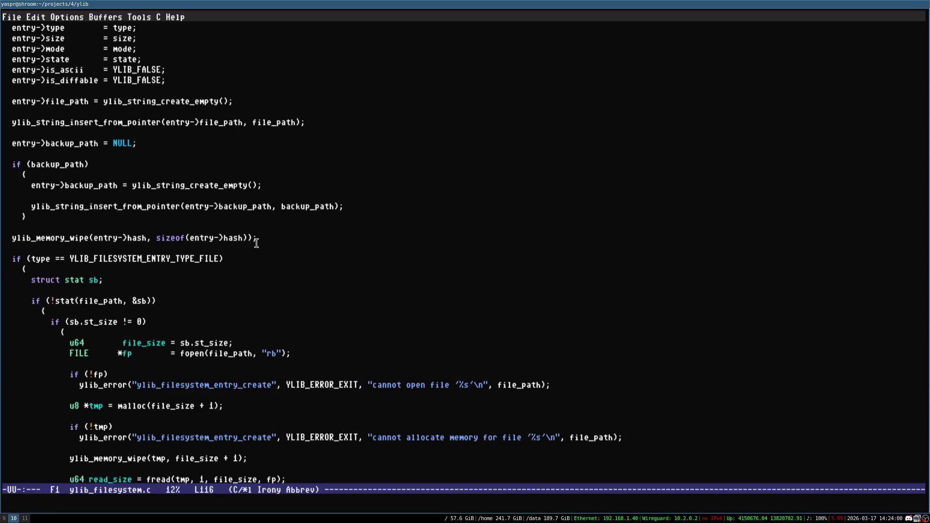
{"action": "scroll", "coordinate": [256, 243], "scroll_direction": "up", "scroll_amount": 5}
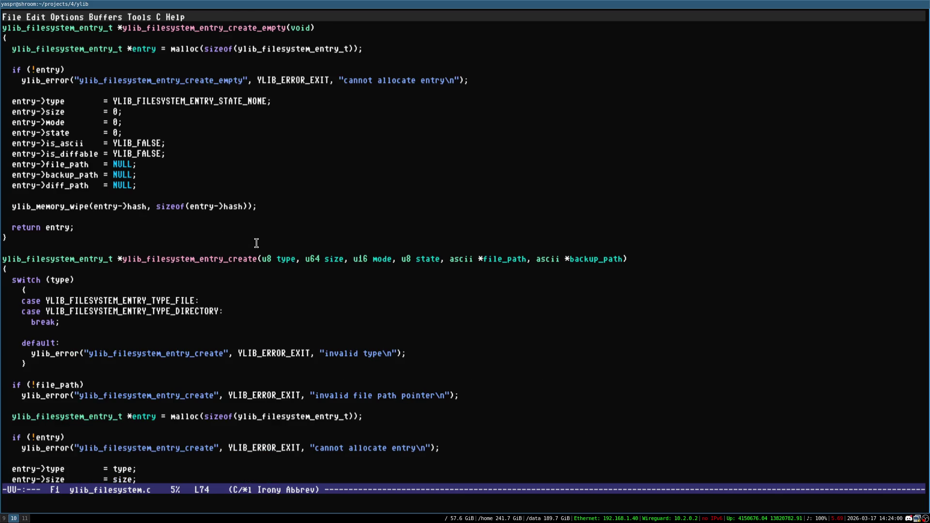
{"action": "scroll", "coordinate": [257, 242], "scroll_direction": "down", "scroll_amount": 10}
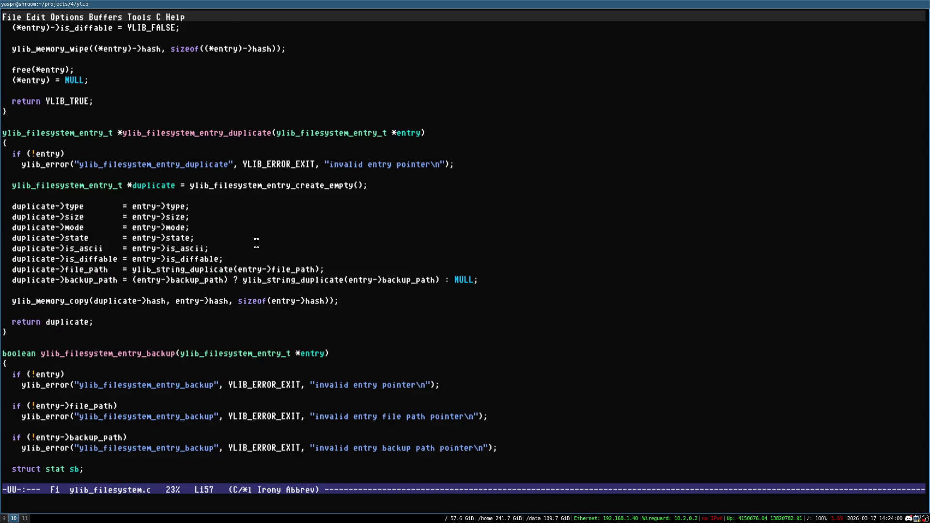
{"action": "scroll", "coordinate": [257, 243], "scroll_direction": "down", "scroll_amount": 10}
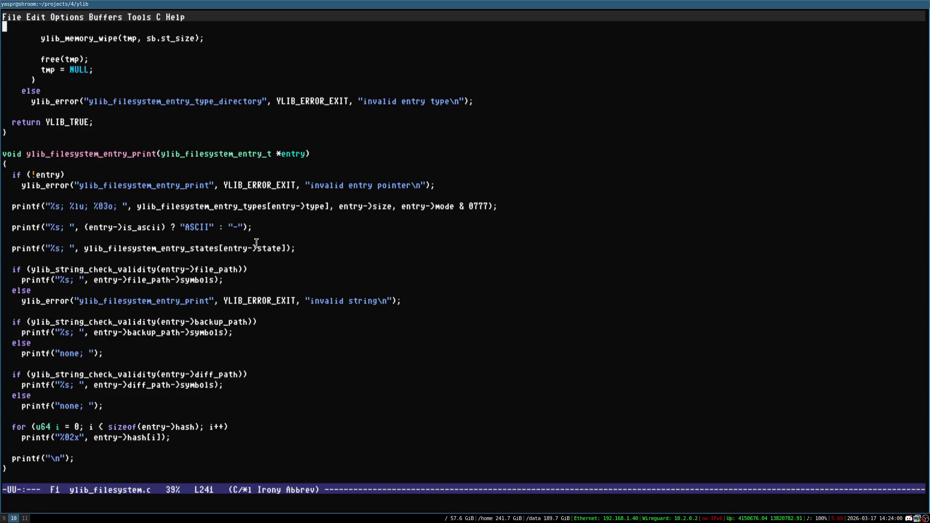
{"action": "scroll", "coordinate": [256, 243], "scroll_direction": "down", "scroll_amount": 5}
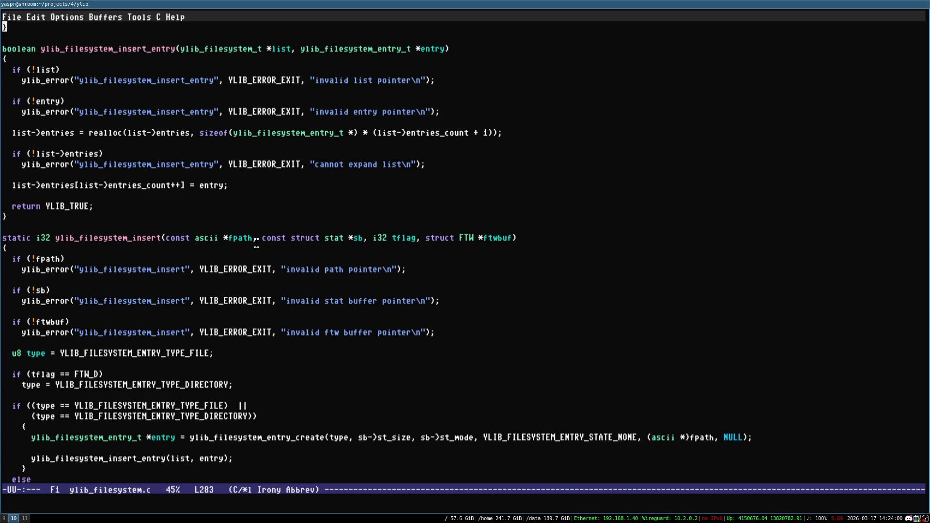
{"action": "scroll", "coordinate": [257, 243], "scroll_direction": "down", "scroll_amount": 5}
{"action": "scroll", "coordinate": [256, 242], "scroll_direction": "up", "scroll_amount": 3}
{"action": "key", "text": "Up"}
{"action": "key", "text": "Up"}
{"action": "key", "text": "Up"}
{"action": "key", "text": "Up"}
{"action": "key", "text": "Up"}
{"action": "key", "text": "Up"}
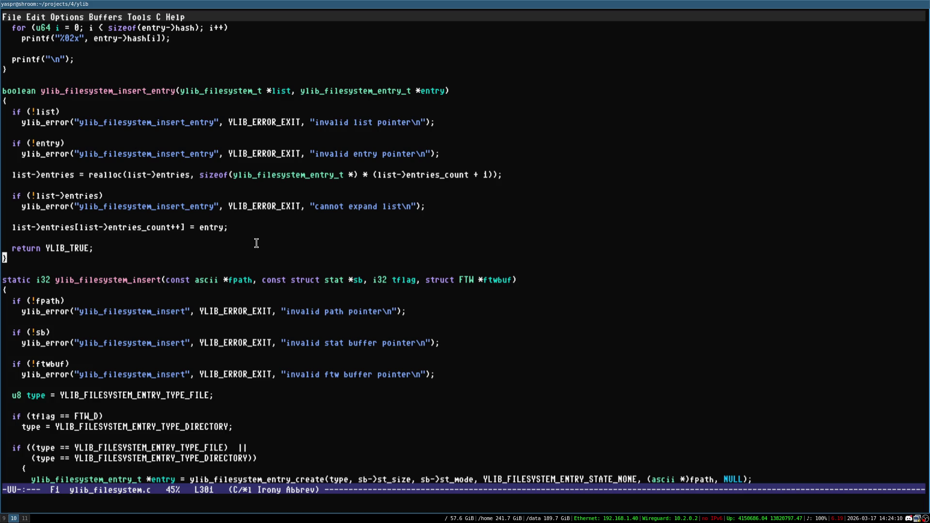
{"action": "scroll", "coordinate": [238, 249], "scroll_direction": "down", "scroll_amount": 3}
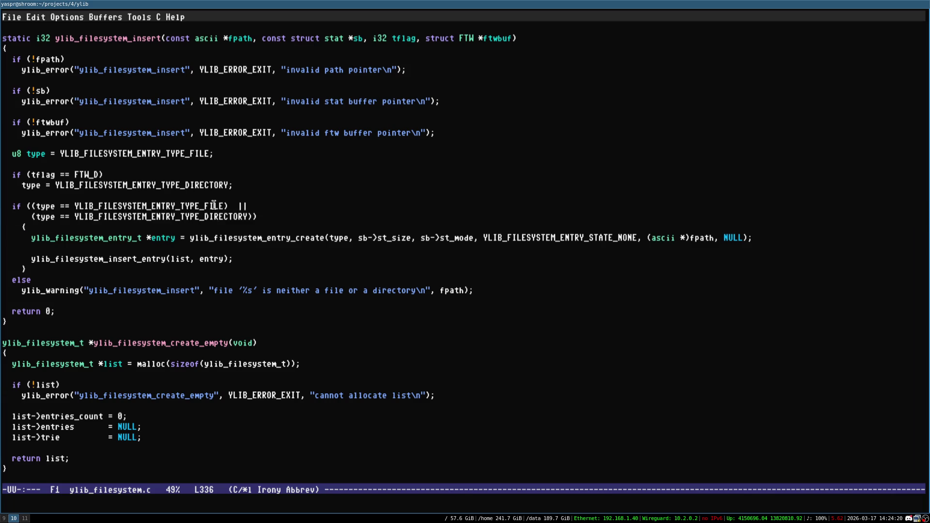
- Open an indented // comment line above the entry_create call
{"action": "key", "text": "Up"}
{"action": "key", "text": "Up"}
{"action": "key", "text": "Up"}
{"action": "key", "text": "Down"}
{"action": "key", "text": "Down"}
{"action": "key", "text": "Down"}
{"action": "key", "text": "Up"}
{"action": "key", "text": "Left"}
{"action": "key", "text": "Return"}
{"action": "type", "text": "//"}
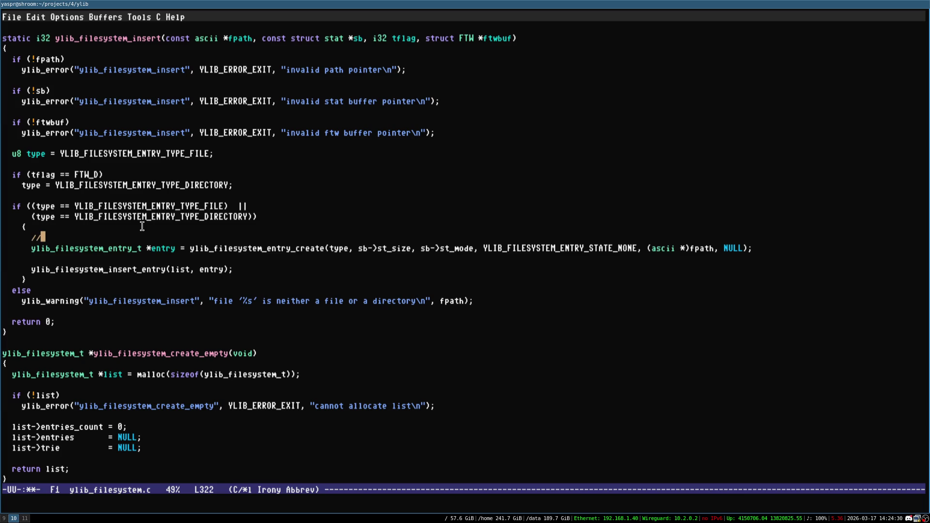
{"action": "key", "text": "Up"}
{"action": "key", "text": "Home"}
{"action": "key", "text": "Up"}
{"action": "key", "text": "Up"}
{"action": "key", "text": "Up"}
{"action": "key", "text": "Up"}
{"action": "key", "text": "Up"}
{"action": "key", "text": "Up"}
{"action": "key", "text": "Down"}
{"action": "key", "text": "Down"}
{"action": "key", "text": "Down"}
{"action": "key", "text": "End"}
- Write the comment 'Filter out by name', correcting the FIlter capitalisation
{"action": "type", "text": "FIlter out"}
{"action": "key", "text": "alt+b"}
{"action": "key", "text": "ctrl+f"}
{"action": "key", "text": "ctrl+d"}
{"action": "type", "text": "i"}
{"action": "key", "text": "ctrl+e"}
{"action": "type", "text": "by name"}
- Add a second comment: filter out by type (keep dirs only or keep files only), and save
{"action": "key", "text": "Return"}
{"action": "type", "text": "//FIlter out fi"}
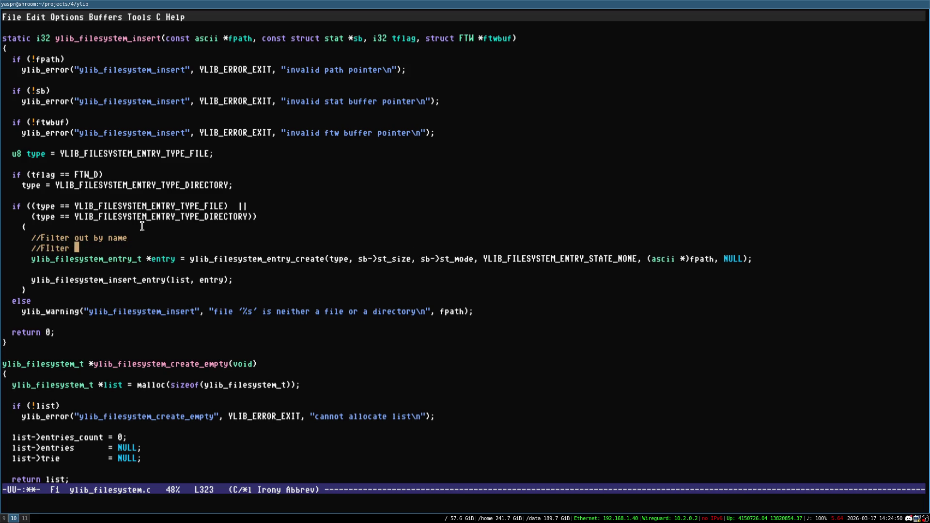
{"action": "key", "text": "BackSpace"}
{"action": "type", "text": "by type "}
{"action": "type", "text": "("}
{"action": "type", "text": "keep dir"}
{"action": "type", "text": "s only"}
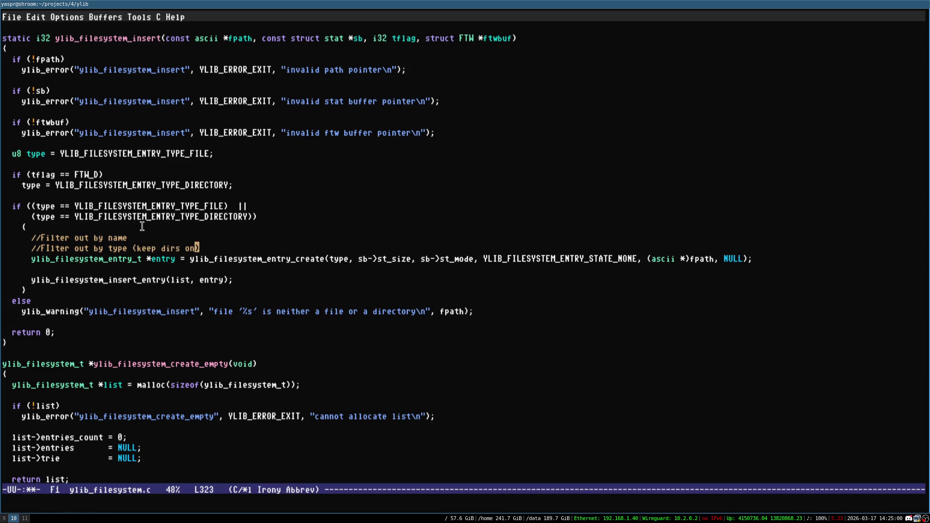
{"action": "type", "text": " or keep fi"}
{"action": "type", "text": "les only)"}
{"action": "key", "text": "ctrl+x"}
{"action": "key", "text": "ctrl+s"}
- Extend the name comment with '(check for prefix or suffix', fixing the 'hgeck' typo
{"action": "key", "text": "Up"}
{"action": "key", "text": "ctrl+x"}
{"action": "key", "text": "ctrl+s"}
{"action": "type", "text": "("}
{"action": "type", "text": "hgeck for"}
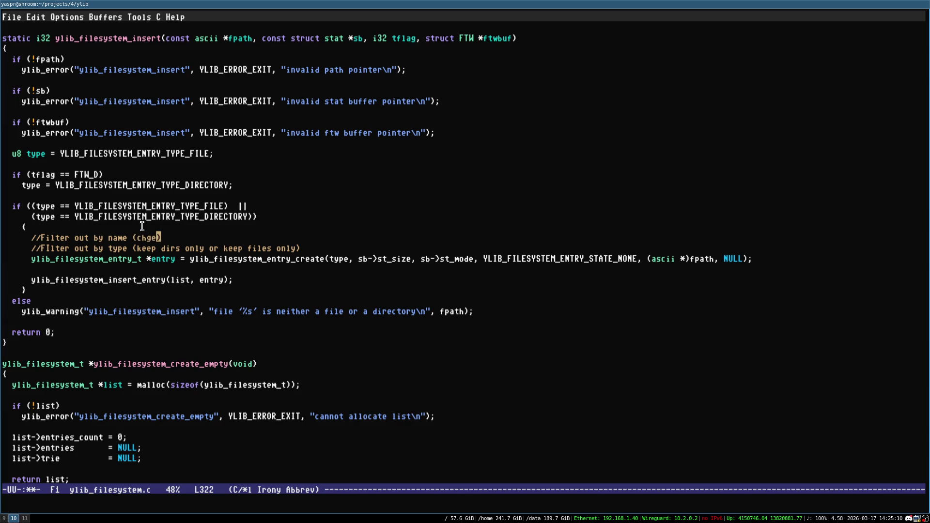
{"action": "key", "text": "alt+b"}
{"action": "key", "text": "alt+b"}
{"action": "key", "text": "Right"}
{"action": "key", "text": "Right"}
{"action": "key", "text": "Delete"}
{"action": "key", "text": "alt+f"}
{"action": "key", "text": "alt+f"}
{"action": "key", "text": "Right"}
{"action": "type", "text": "prefix or "}
{"action": "type", "text": "suf"}
{"action": "type", "text": "fi"}
- Reword the name filter to check for 'string withing entry name' and save
{"action": "key", "text": "ctrl+x"}
{"action": "key", "text": "ctrl+s"}
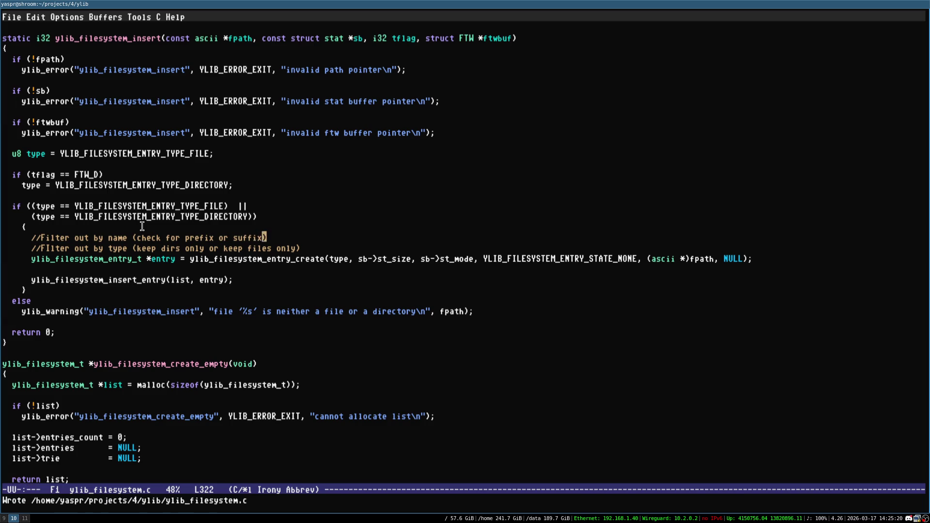
{"action": "key", "text": "ctrl+BackSpace"}
{"action": "type", "text": "extension"}
{"action": "key", "text": "ctrl+x"}
{"action": "key", "text": "ctrl+s"}
{"action": "key", "text": "ctrl+BackSpace"}
{"action": "key", "text": "ctrl+BackSpace"}
{"action": "key", "text": "ctrl+BackSpace"}
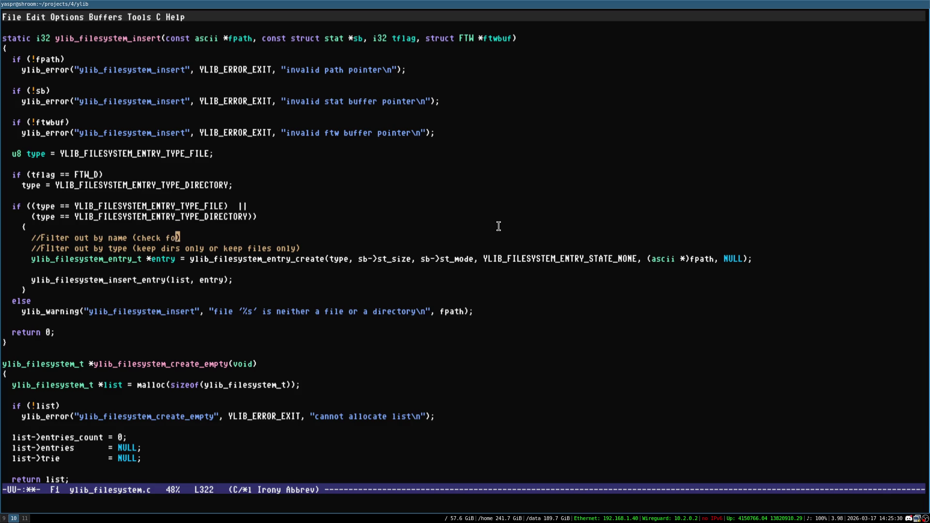
{"action": "type", "text": "string with"}
{"action": "type", "text": "ing entry "}
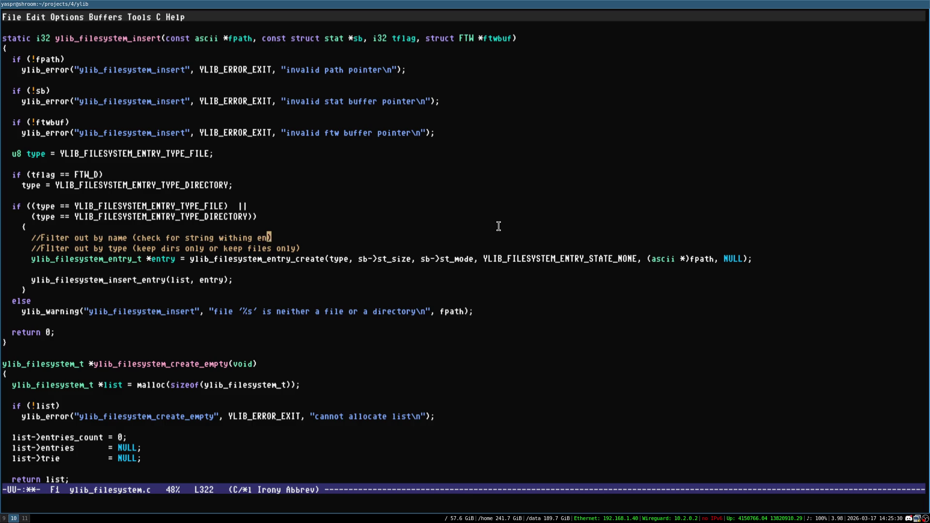
{"action": "type", "text": "name"}
{"action": "key", "text": "ctrl+x"}
{"action": "key", "text": "ctrl+s"}
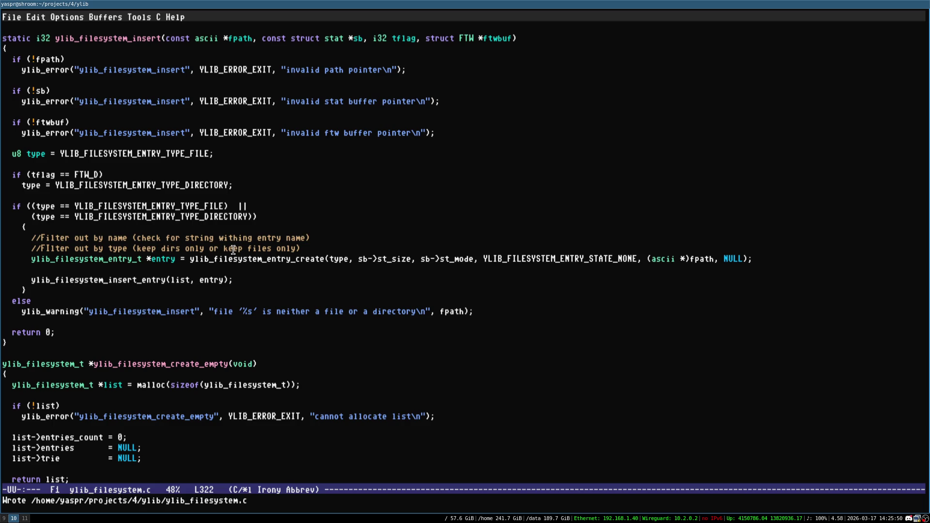
{"action": "double_click", "coordinate": [180, 250]}
{"action": "key", "text": "ctrl+g"}
- Change 'FIlter' to 'Filter' in the second comment and save the file
{"action": "key", "text": "ctrl+n"}
{"action": "key", "text": "ctrl+a"}
{"action": "key", "text": "alt+f"}
{"action": "key", "text": "Left"}
{"action": "key", "text": "Left"}
{"action": "key", "text": "Left"}
{"action": "key", "text": "BackSpace"}
{"action": "type", "text": "i"}
{"action": "key", "text": "ctrl+x"}
{"action": "key", "text": "ctrl+s"}
- Briefly highlight the function name in the signature, then open a new terminal beside Emacs
{"action": "left_click_drag", "start_coordinate": [52, 39], "coordinate": [162, 39]}
{"action": "left_click", "coordinate": [125, 39]}
{"action": "key", "text": "Up"}
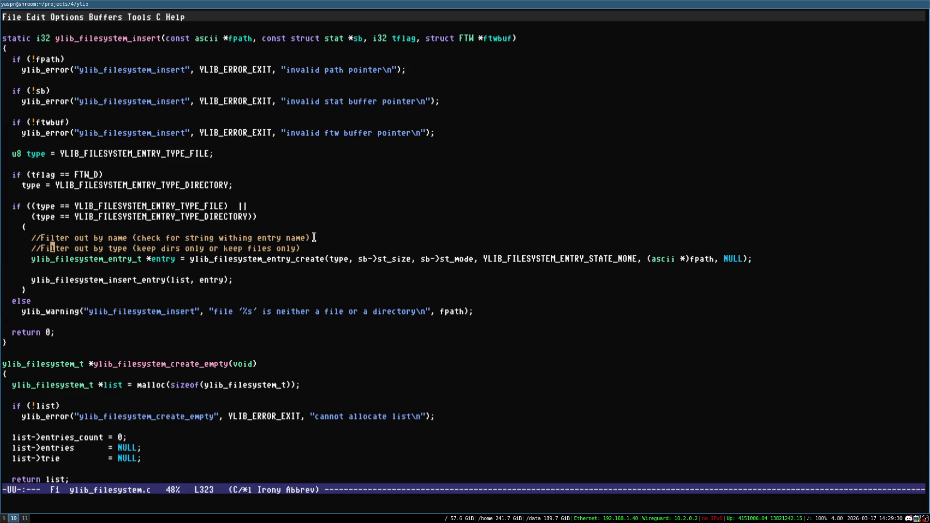
{"action": "key", "text": "super+Return"}
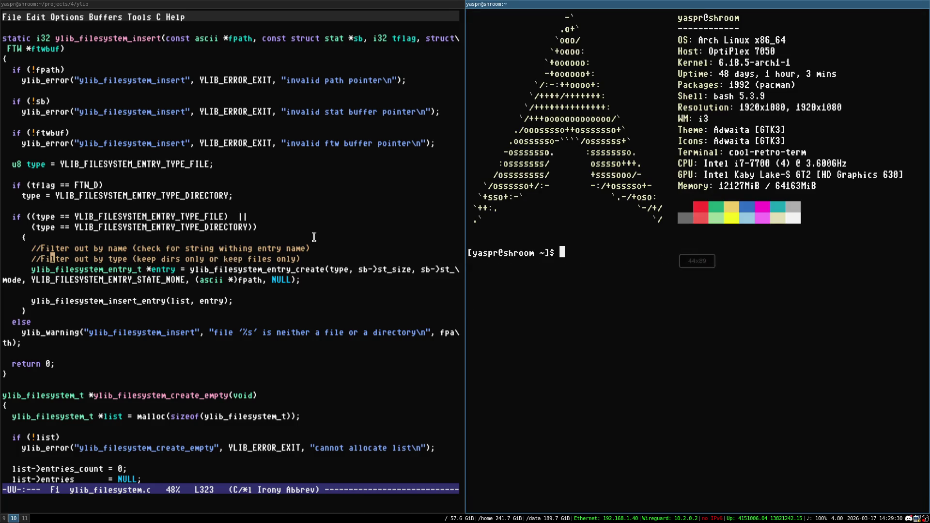
- Change into the ~/remote/shiva folder and clear the screen
{"action": "type", "text": "cd remo"}
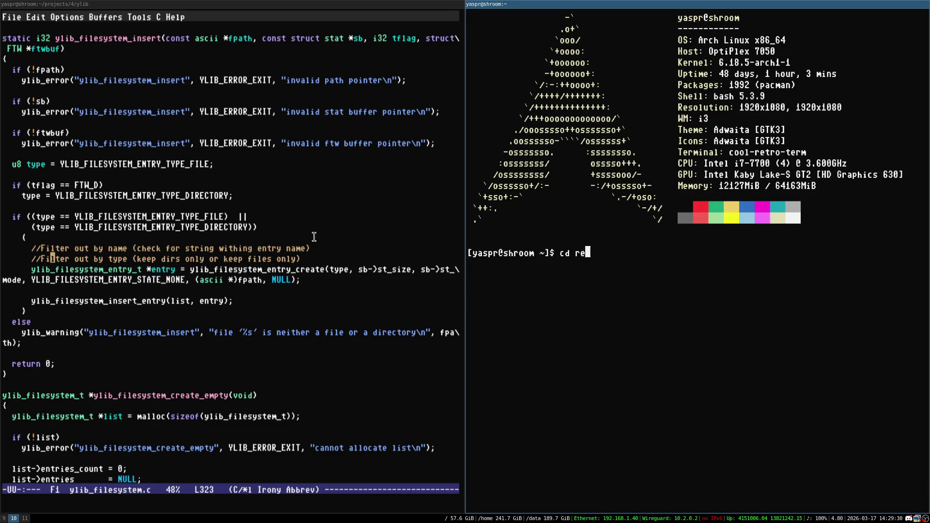
{"action": "key", "text": "Tab"}
{"action": "key", "text": "Return"}
{"action": "type", "text": "cd shiv"}
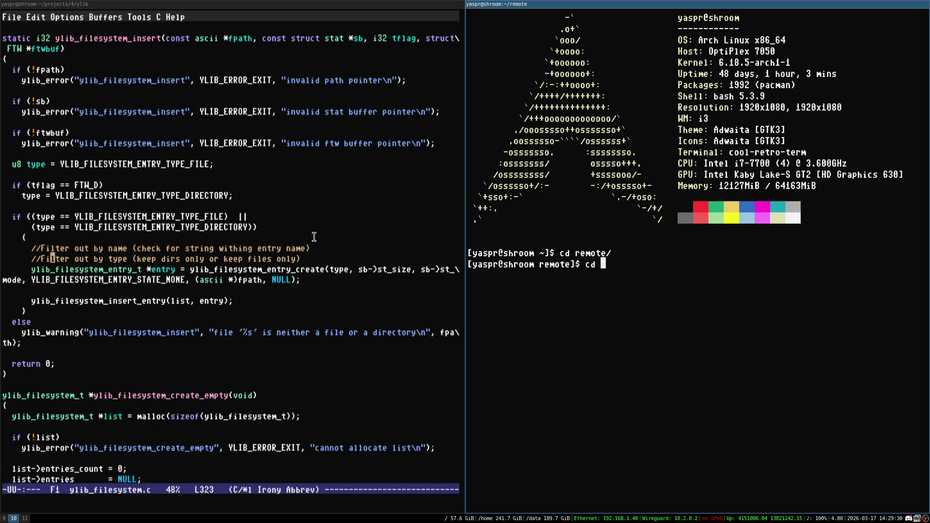
{"action": "key", "text": "Tab"}
{"action": "key", "text": "Return"}
{"action": "key", "text": "Return"}
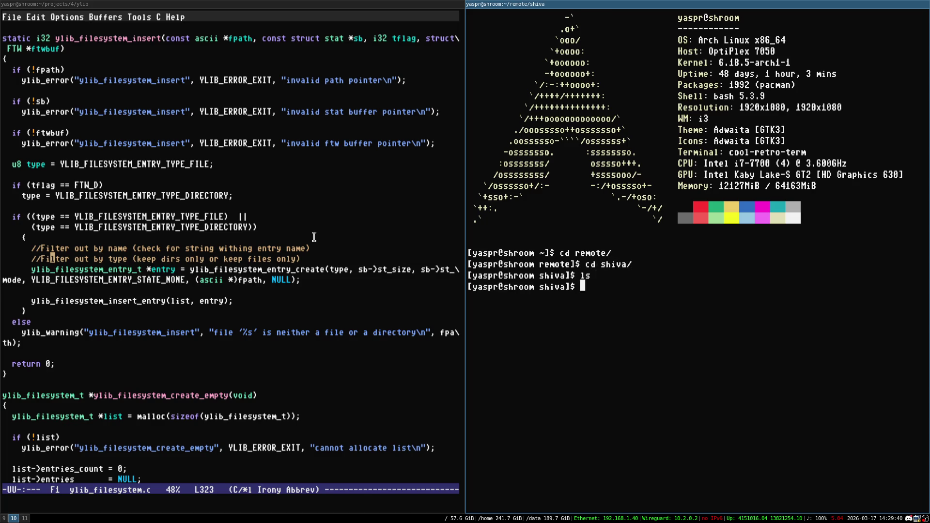
{"action": "key", "text": "ctrl+l"}
- Mount the shiva: share onto the shiva folder with sshfs from ~/remote
{"action": "type", "text": "ssh fs"}
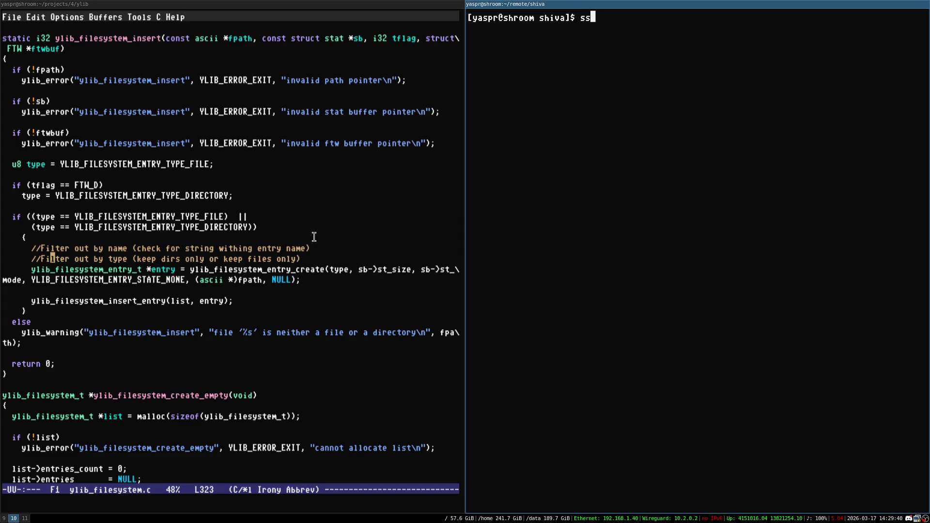
{"action": "key", "text": "BackSpace"}
{"action": "key", "text": "BackSpace"}
{"action": "key", "text": "BackSpace"}
{"action": "type", "text": "fs"}
{"action": "type", "text": " shiva: shiva"}
{"action": "key", "text": "ctrl+c"}
{"action": "type", "text": "cd .."}
{"action": "key", "text": "Return"}
{"action": "type", "text": "ssh f"}
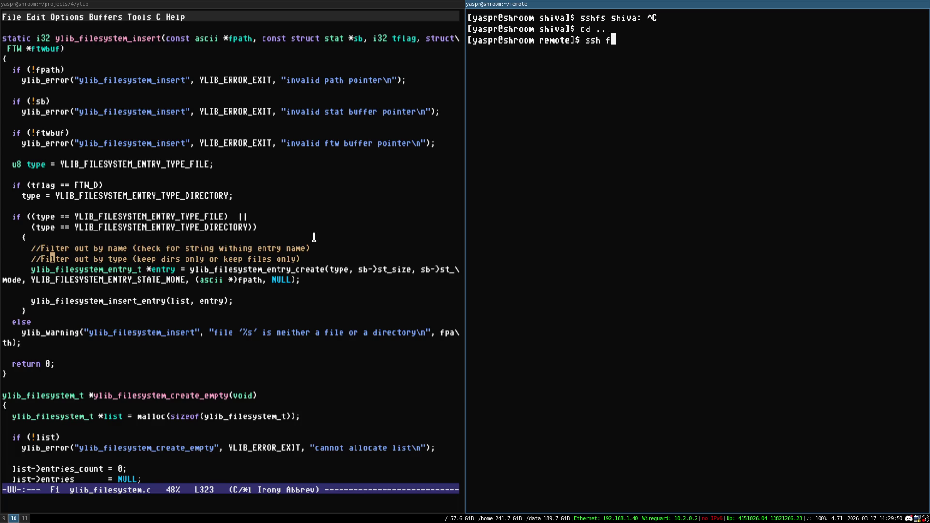
{"action": "key", "text": "BackSpace"}
{"action": "key", "text": "BackSpace"}
{"action": "type", "text": "fs shiva/"}
{"action": "key", "text": "BackSpace"}
{"action": "type", "text": ": shiv"}
{"action": "type", "text": "a"}
{"action": "key", "text": "Return"}
- Go into shiva/projects/project3331/stream1 and list its contents
{"action": "type", "text": "cd"}
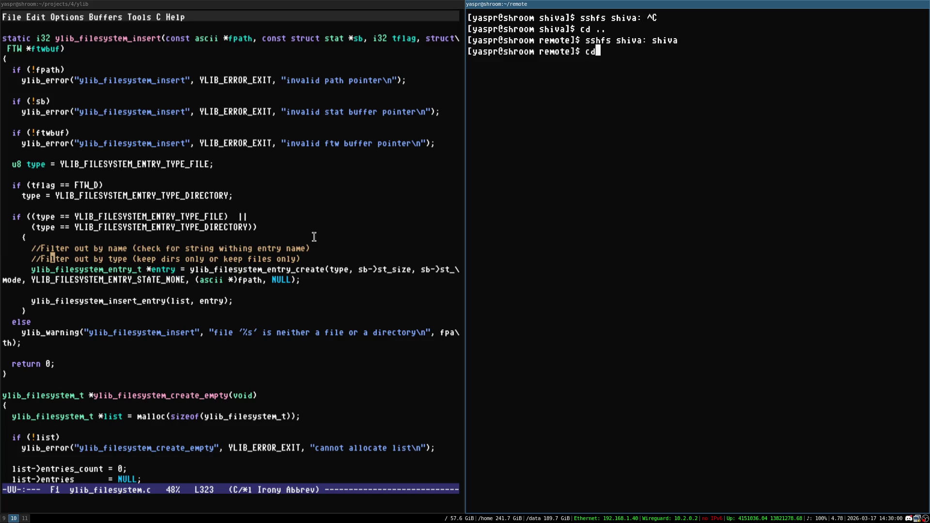
{"action": "type", "text": " shiva"}
{"action": "key", "text": "Return"}
{"action": "key", "text": "ctrl+l"}
{"action": "type", "text": "cd pro"}
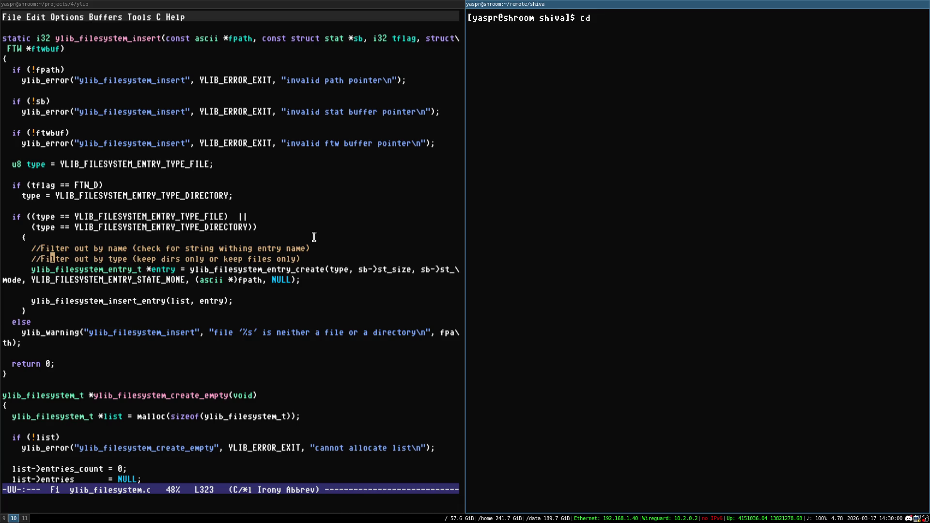
{"action": "key", "text": "Tab"}
{"action": "key", "text": "Return"}
{"action": "type", "text": "cd projects/"}
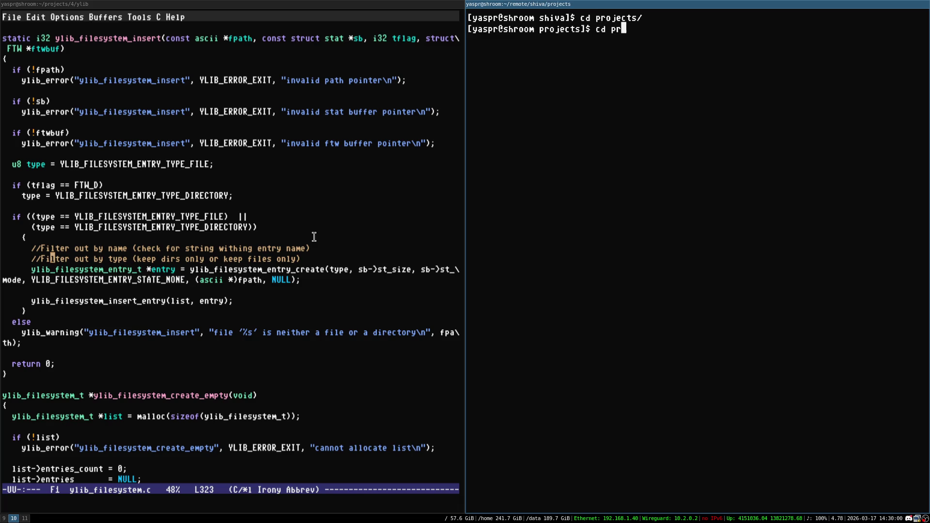
{"action": "key", "text": "Tab"}
{"action": "key", "text": "Return"}
{"action": "type", "text": "cd s"}
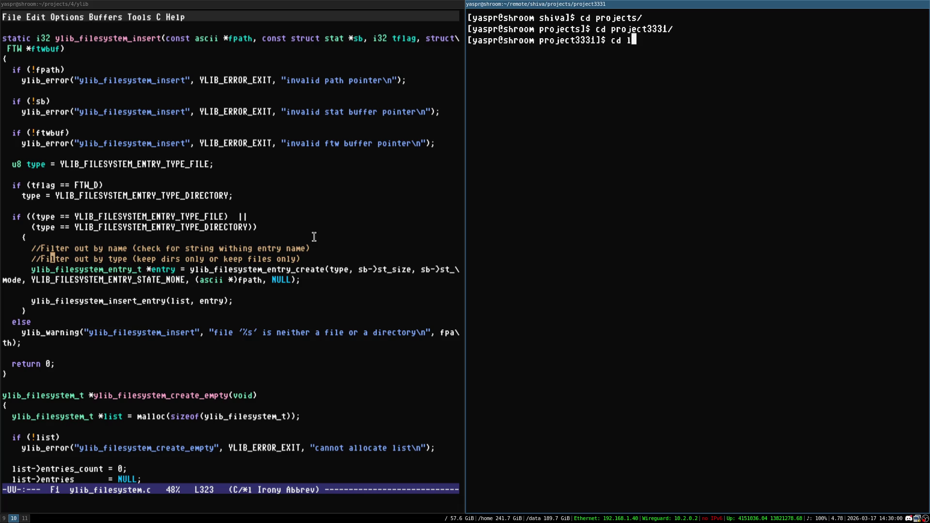
{"action": "key", "text": "Tab"}
{"action": "key", "text": "Return"}
{"action": "type", "text": "ls"}
{"action": "key", "text": "Return"}
- Move into lockpicker/src, listing the lockpicker and src contents along the way
{"action": "type", "text": "cd l"}
{"action": "key", "text": "Tab"}
{"action": "key", "text": "Return"}
{"action": "key", "text": "ctrl+l"}
{"action": "type", "text": "ls"}
{"action": "key", "text": "Return"}
{"action": "type", "text": "cd src"}
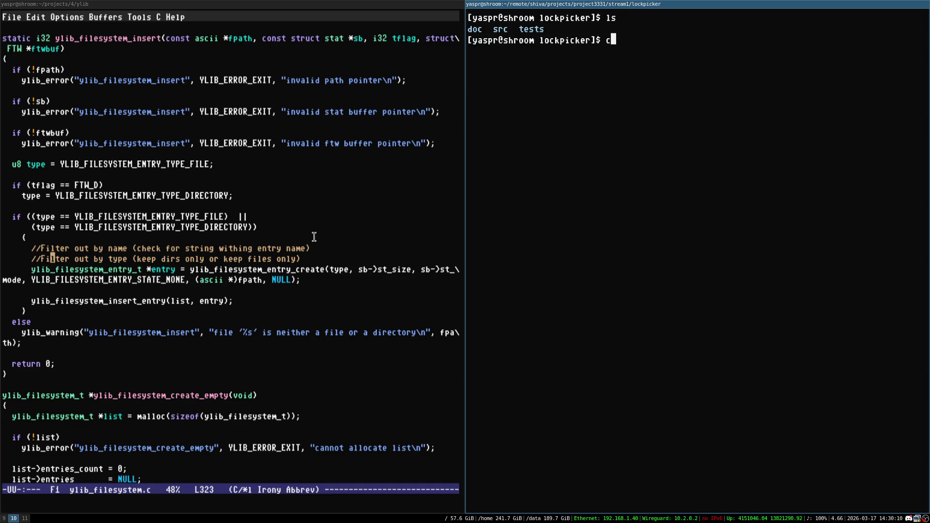
{"action": "key", "text": "Return"}
{"action": "key", "text": "ctrl+l"}
{"action": "type", "text": "ls"}
{"action": "key", "text": "Return"}
- Open lp_blob.c in Emacs from the src folder
{"action": "type", "text": "ema"}
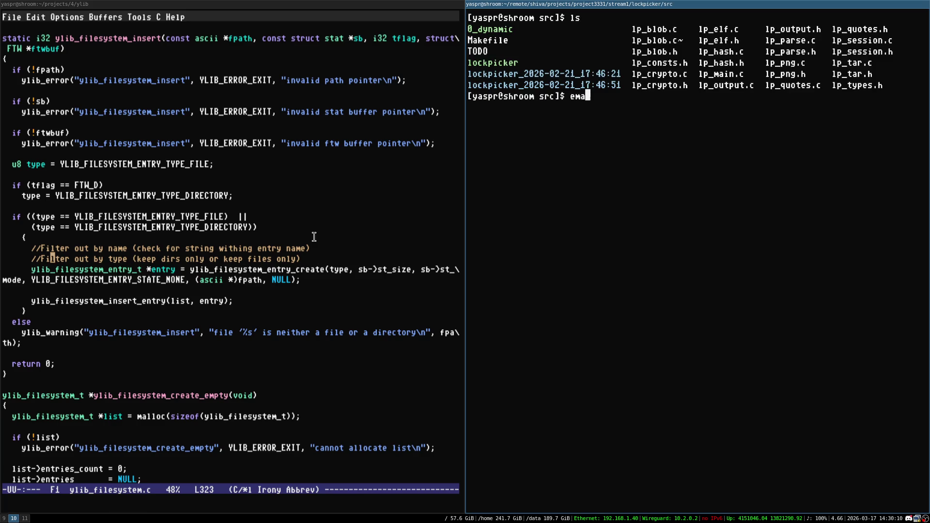
{"action": "type", "text": "cs l"}
{"action": "key", "text": "Tab"}
{"action": "type", "text": "."}
{"action": "key", "text": "BackSpace"}
{"action": "key", "text": "Tab"}
{"action": "key", "text": "Tab"}
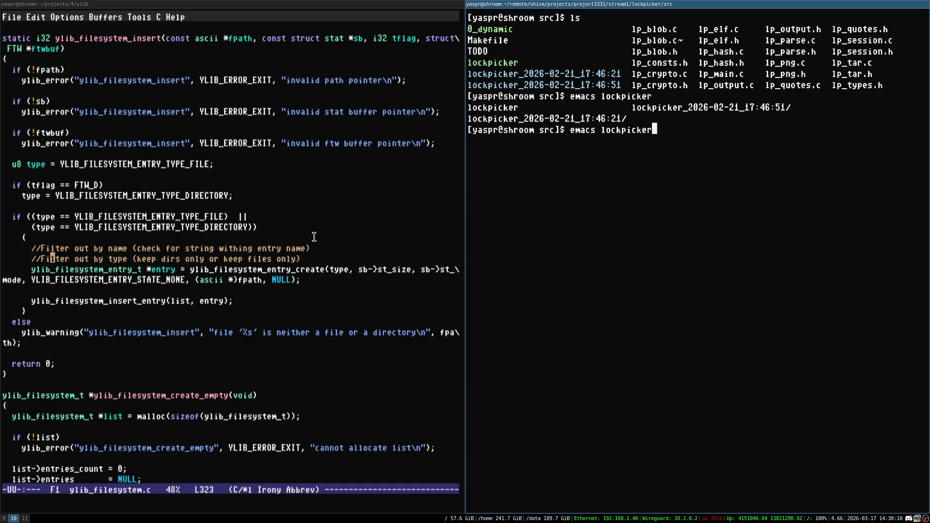
{"action": "key", "text": "ctrl+c"}
{"action": "type", "text": "emacs lp_ma"}
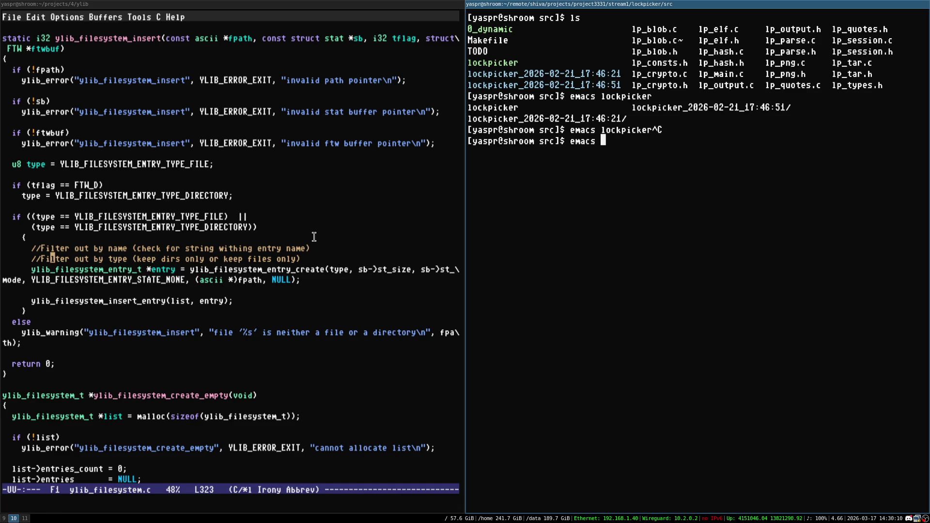
{"action": "key", "text": "BackSpace"}
{"action": "key", "text": "BackSpace"}
{"action": "type", "text": "blob.c"}
{"action": "key", "text": "Return"}
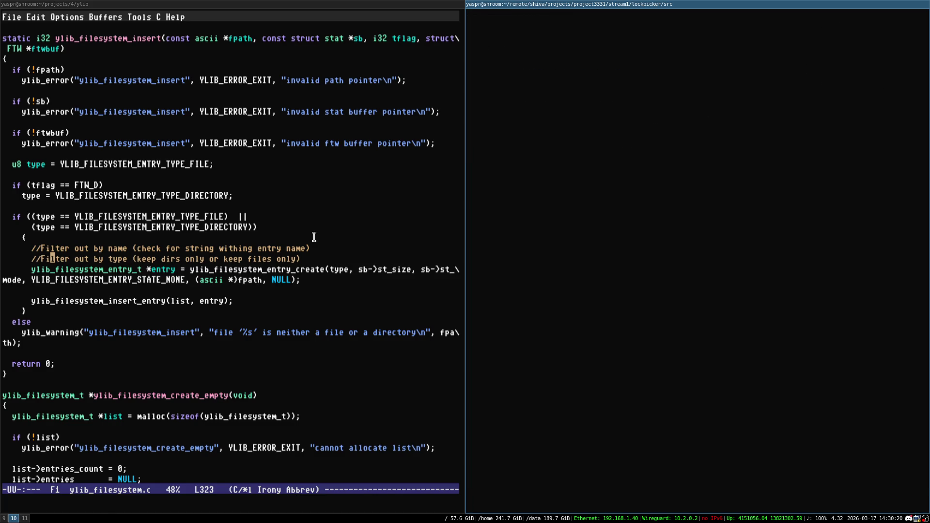
- Make Emacs fullscreen and page down through lp_blob.c to the magic_formats_table
{"action": "key", "text": "super+f"}
{"action": "key", "text": "ctrl+v"}
{"action": "key", "text": "ctrl+v"}
{"action": "key", "text": "ctrl+v"}
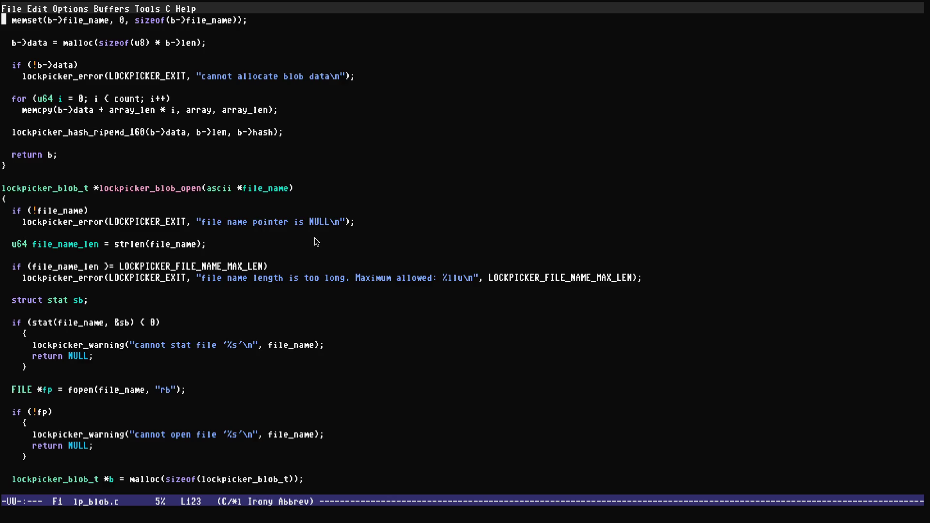
{"action": "key", "text": "ctrl+v"}
{"action": "key", "text": "ctrl+v"}
{"action": "key", "text": "ctrl+v"}
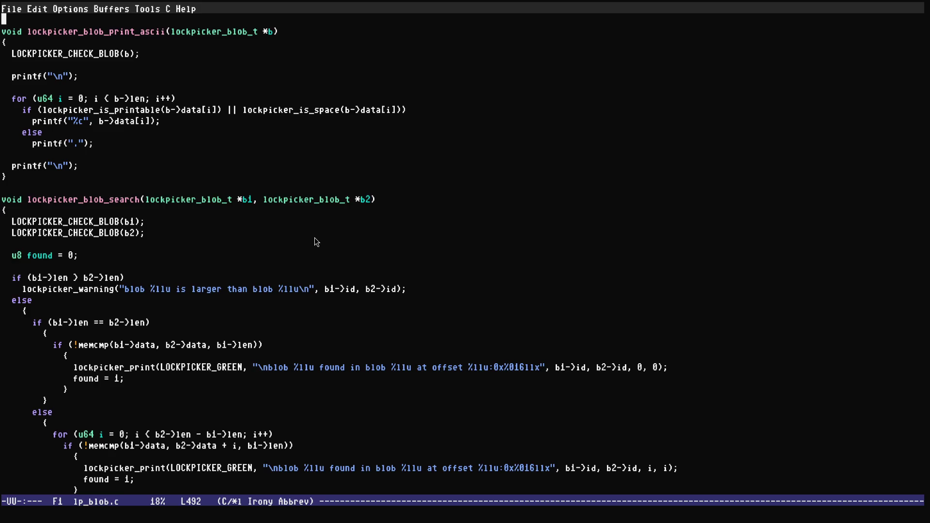
{"action": "key", "text": "ctrl+v"}
{"action": "key", "text": "ctrl+v"}
{"action": "key", "text": "ctrl+v"}
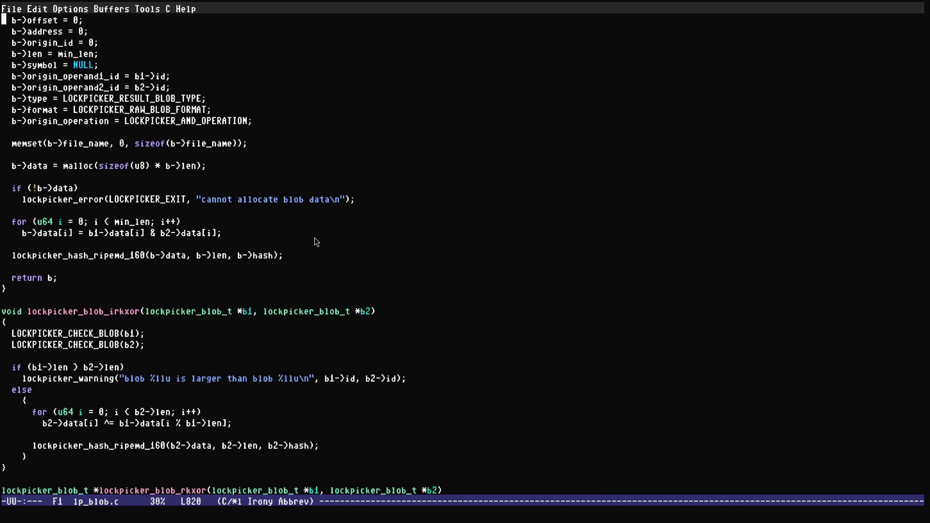
{"action": "key", "text": "ctrl+v"}
{"action": "key", "text": "ctrl+v"}
{"action": "key", "text": "ctrl+v"}
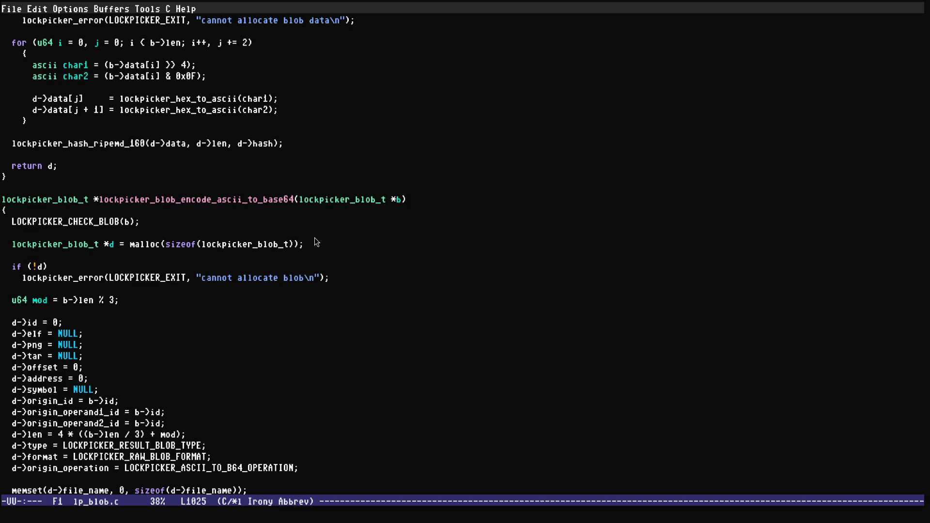
{"action": "key", "text": "ctrl+v"}
{"action": "key", "text": "ctrl+v"}
{"action": "key", "text": "ctrl+v"}
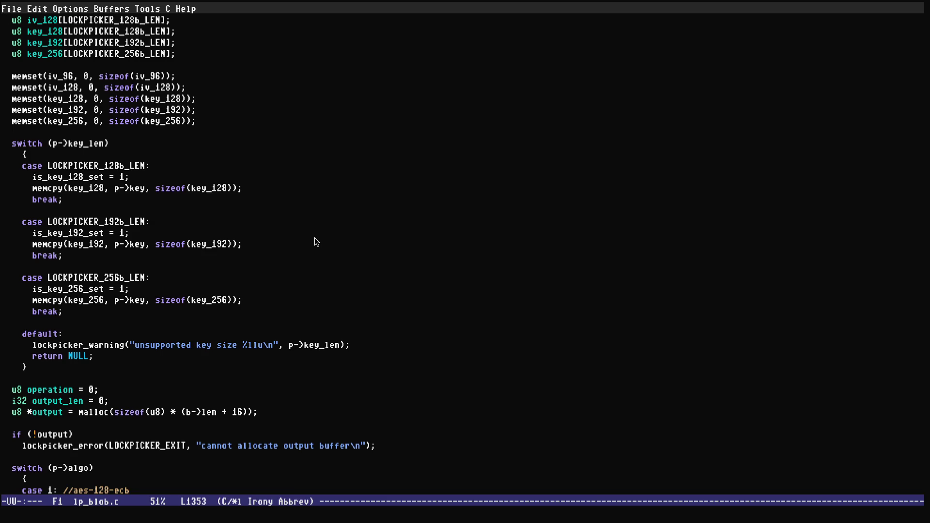
{"action": "key", "text": "ctrl+v"}
{"action": "key", "text": "ctrl+v"}
{"action": "key", "text": "ctrl+v"}
{"action": "key", "text": "ctrl+v"}
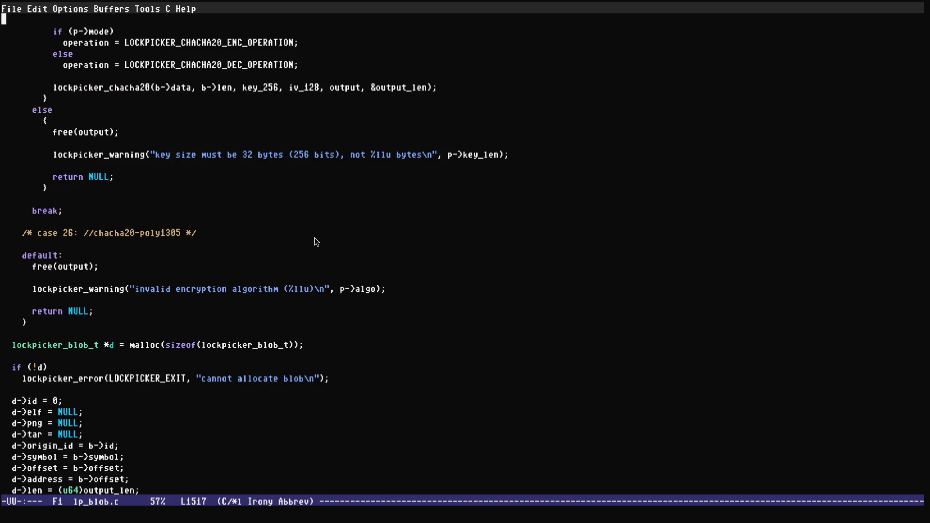
{"action": "key", "text": "ctrl+v"}
{"action": "key", "text": "ctrl+v"}
{"action": "key", "text": "ctrl+v"}
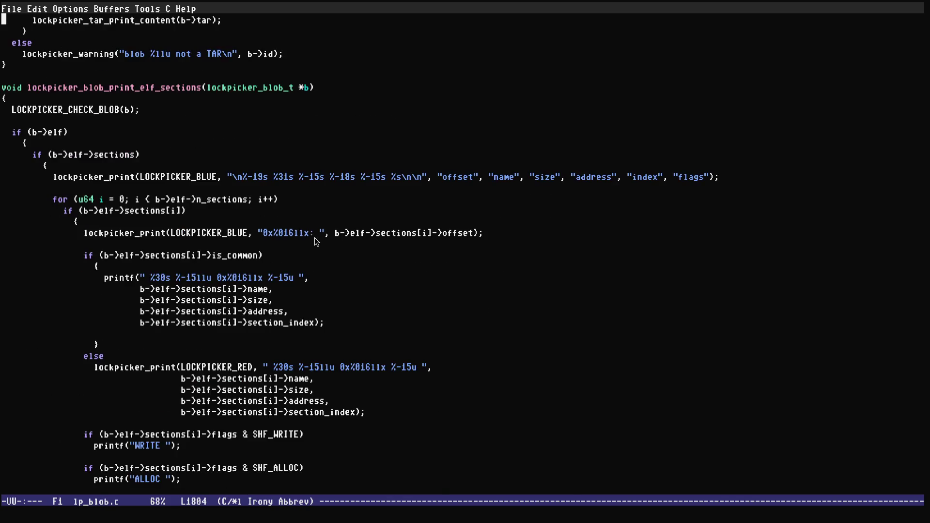
{"action": "key", "text": "ctrl+v"}
{"action": "key", "text": "ctrl+v"}
{"action": "key", "text": "ctrl+v"}
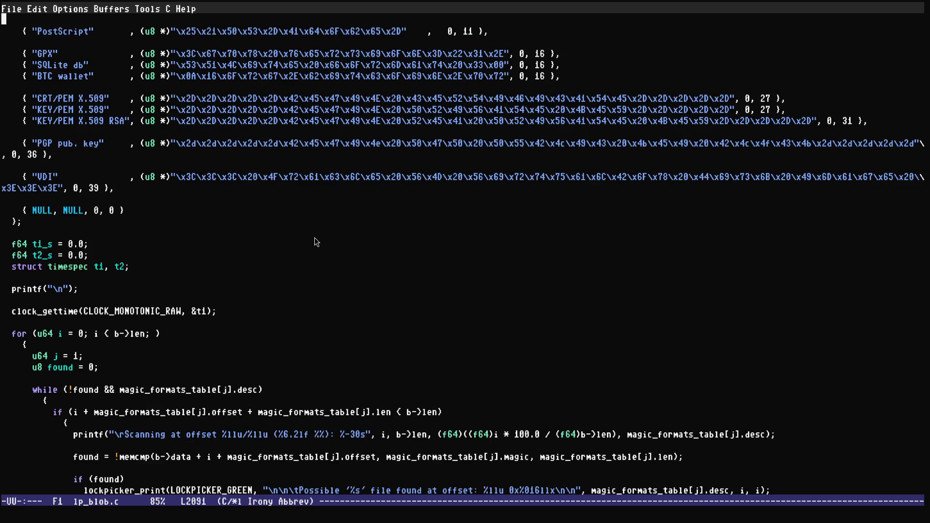
{"action": "key", "text": "alt+v"}
- Shrink the text, save the file, and move the cursor onto the GZIP entry
{"action": "key", "text": "ctrl+minus"}
{"action": "key", "text": "ctrl+Up"}
{"action": "key", "text": "ctrl+Up"}
{"action": "key", "text": "ctrl+Up"}
{"action": "key", "text": "Up"}
{"action": "key", "text": "Up"}
{"action": "key", "text": "ctrl+Left"}
{"action": "key", "text": "ctrl+Left"}
{"action": "key", "text": "ctrl+Left"}
{"action": "key", "text": "ctrl+x"}
{"action": "key", "text": "ctrl+s"}
{"action": "key", "text": "Down"}
{"action": "key", "text": "Down"}
{"action": "key", "text": "Down"}
{"action": "key", "text": "ctrl+Right"}
{"action": "key", "text": "ctrl+Right"}
{"action": "key", "text": "ctrl+Right"}
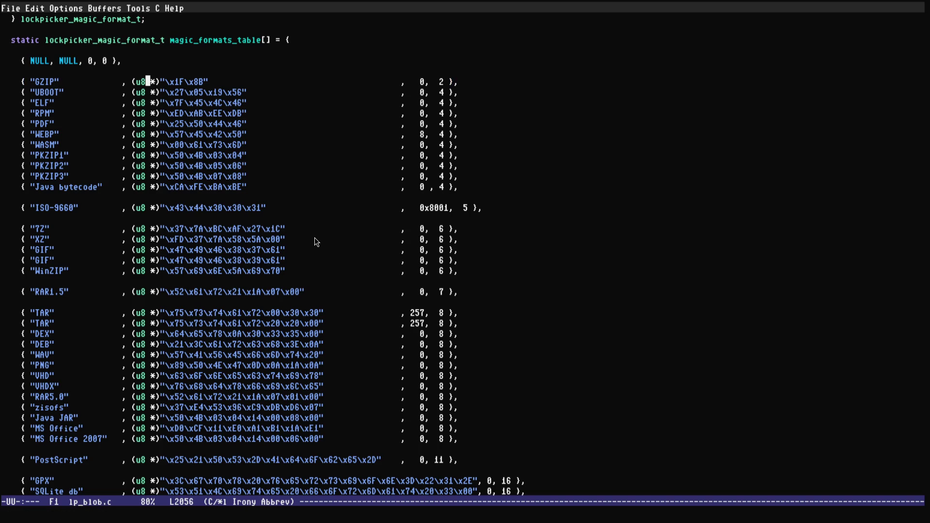
{"action": "key", "text": "ctrl+Left"}
{"action": "key", "text": "ctrl+Right"}
{"action": "key", "text": "ctrl+Right"}
{"action": "left_click", "coordinate": [421, 82]}
{"action": "key", "text": "ctrl+Left"}
{"action": "left_click_drag", "start_coordinate": [179, 94], "coordinate": [213, 92]}
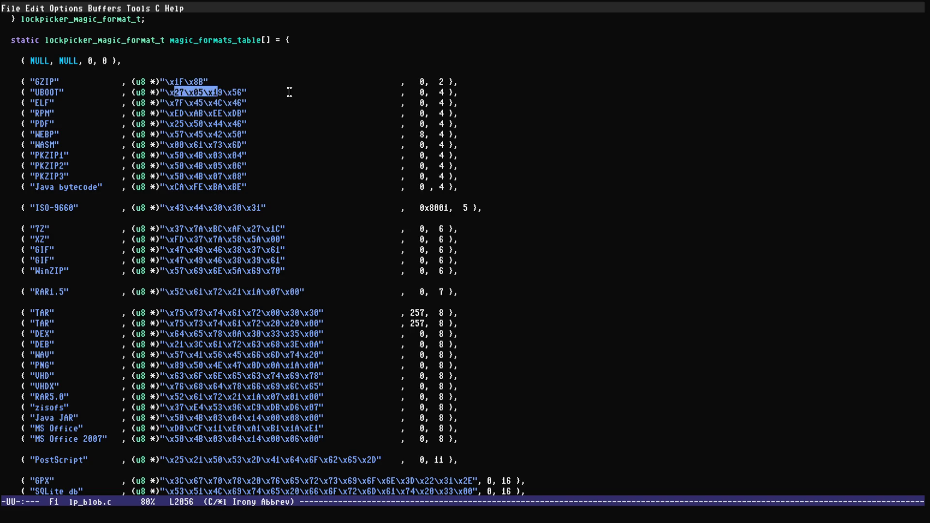
{"action": "left_click", "coordinate": [421, 92]}
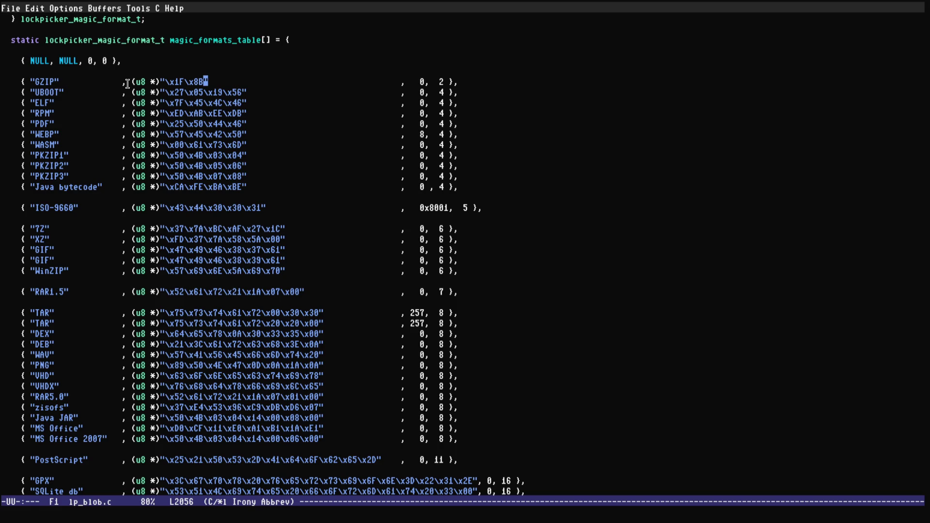
{"action": "key", "text": "Down"}
{"action": "key", "text": "Down"}
{"action": "key", "text": "Down"}
{"action": "key", "text": "Down"}
{"action": "key", "text": "Down"}
{"action": "key", "text": "Down"}
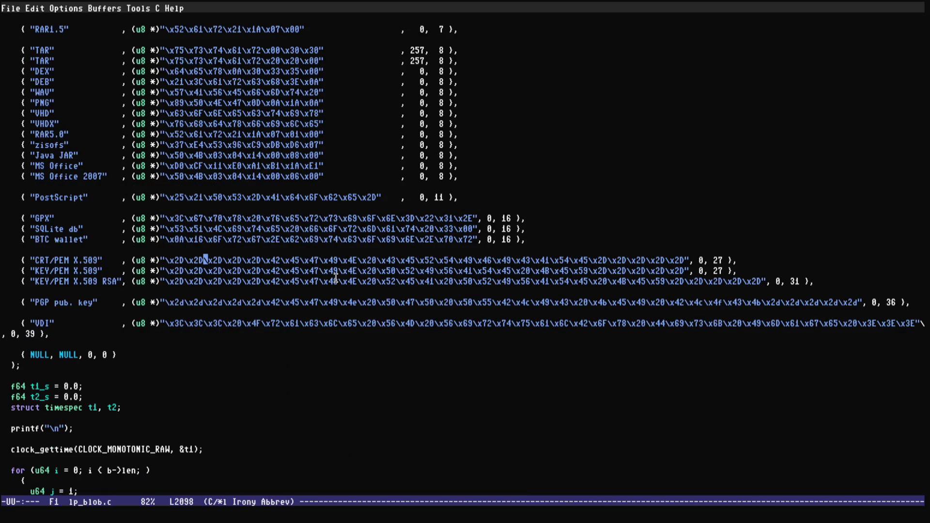
{"action": "key", "text": "Up"}
{"action": "key", "text": "Up"}
{"action": "key", "text": "Up"}
{"action": "key", "text": "Up"}
{"action": "key", "text": "Up"}
{"action": "key", "text": "Up"}
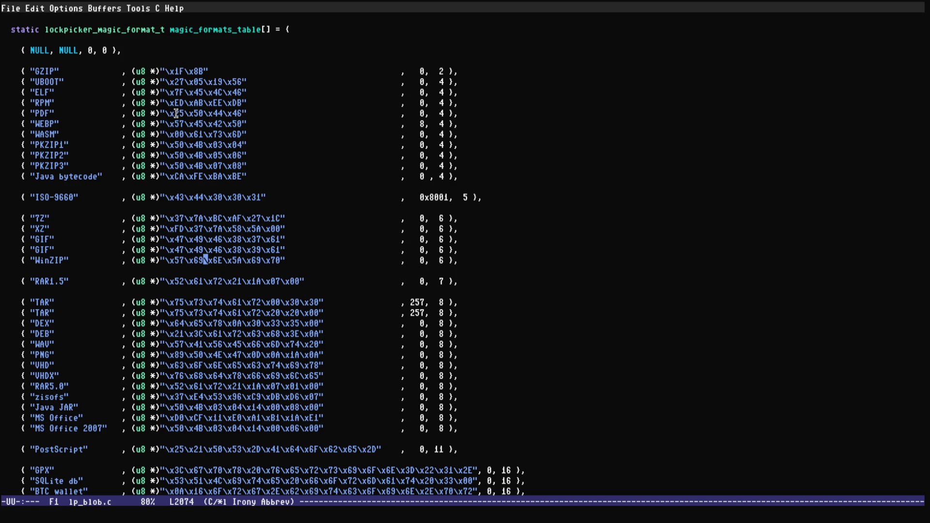
{"action": "left_click_drag", "start_coordinate": [174, 113], "coordinate": [247, 115]}
{"action": "left_click", "coordinate": [242, 114]}
{"action": "double_click", "coordinate": [42, 114]}
{"action": "left_click", "coordinate": [149, 115]}
{"action": "triple_click", "coordinate": [43, 114]}
{"action": "left_click", "coordinate": [223, 114]}
{"action": "triple_click", "coordinate": [47, 354]}
{"action": "left_click_drag", "start_coordinate": [164, 198], "coordinate": [264, 200]}
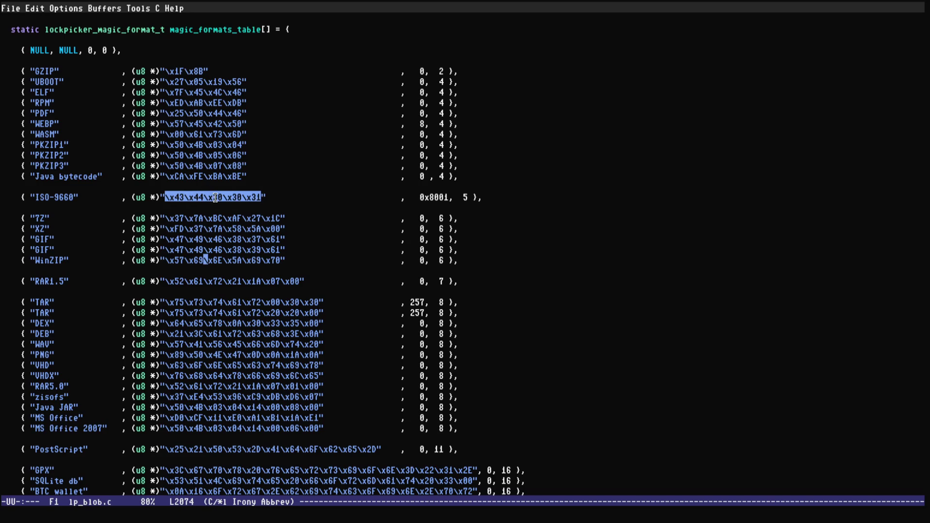
{"action": "double_click", "coordinate": [439, 198]}
{"action": "left_click", "coordinate": [441, 202]}
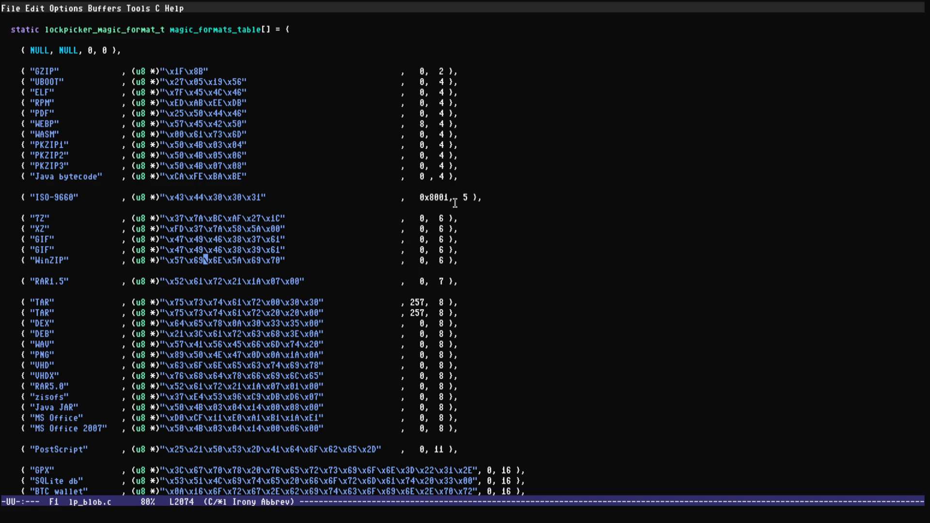
{"action": "double_click", "coordinate": [436, 197]}
{"action": "left_click", "coordinate": [216, 198]}
{"action": "mouse_move", "coordinate": [18, 198]}
{"action": "left_mouse_down"}
{"action": "mouse_move", "coordinate": [420, 209]}
{"action": "mouse_move", "coordinate": [480, 198]}
{"action": "left_mouse_up"}
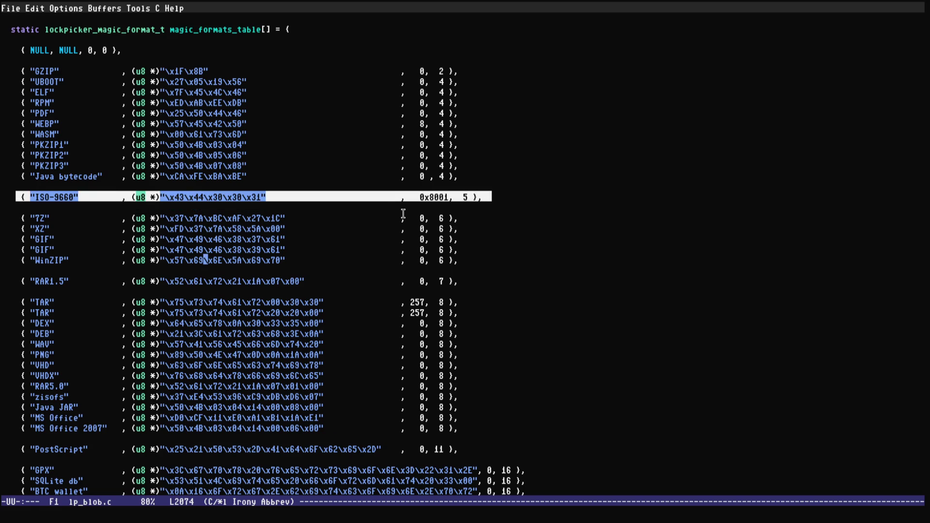
{"action": "key", "text": "alt+w"}
{"action": "mouse_move", "coordinate": [18, 301]}
{"action": "left_mouse_down"}
{"action": "mouse_move", "coordinate": [375, 314]}
{"action": "mouse_move", "coordinate": [462, 304]}
{"action": "mouse_move", "coordinate": [388, 310]}
{"action": "left_mouse_up"}
{"action": "key", "text": "alt+w"}
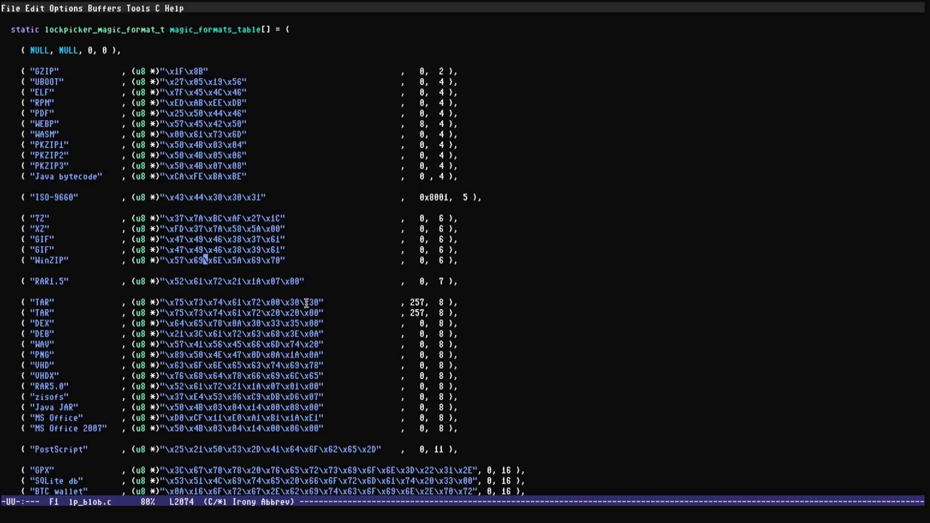
{"action": "double_click", "coordinate": [418, 303]}
{"action": "left_click", "coordinate": [416, 304]}
{"action": "left_click_drag", "start_coordinate": [166, 303], "coordinate": [321, 302]}
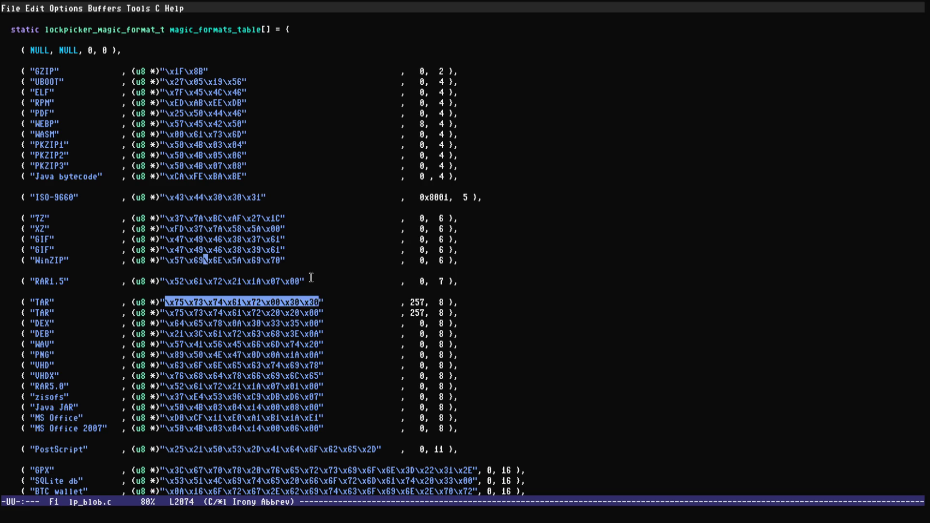
{"action": "left_click", "coordinate": [289, 297]}
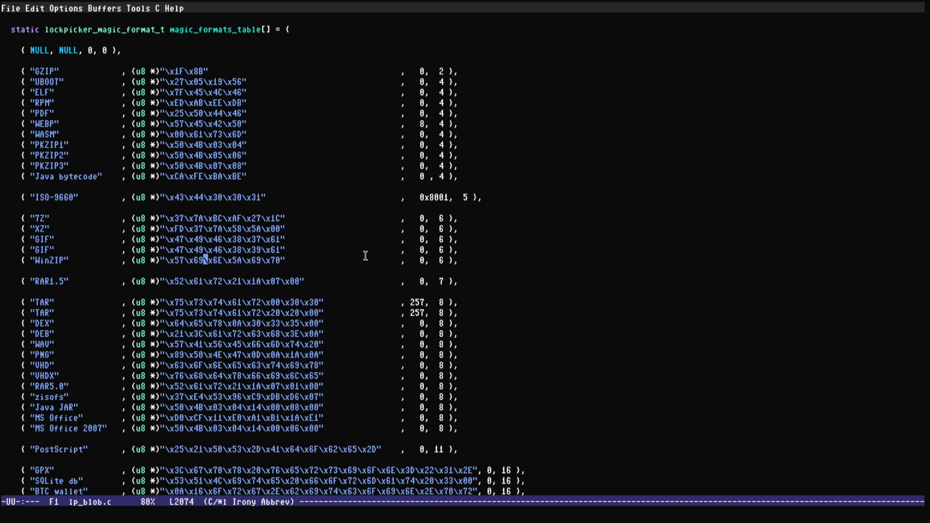
{"action": "scroll", "coordinate": [274, 291], "scroll_direction": "down", "scroll_amount": 5}
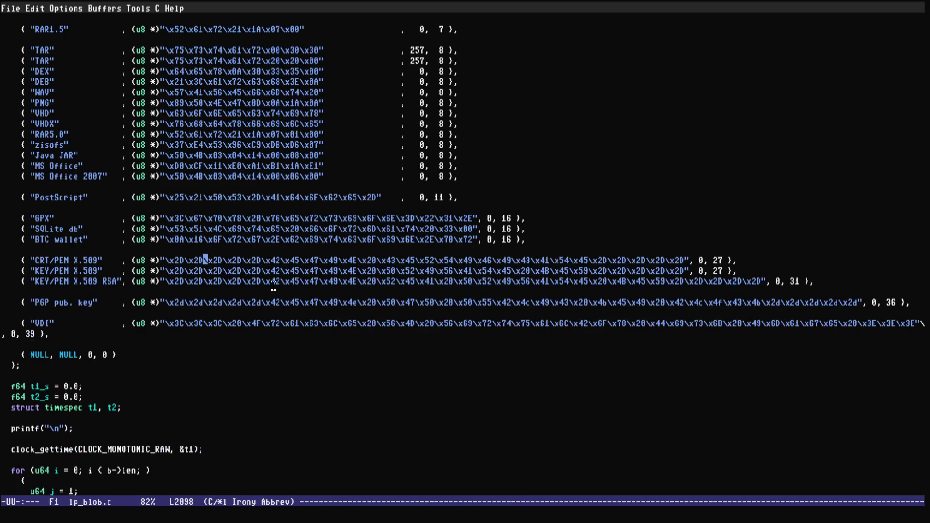
{"action": "key", "text": "Up"}
{"action": "key", "text": "Up"}
{"action": "key", "text": "Up"}
{"action": "scroll", "coordinate": [418, 269], "scroll_direction": "up", "scroll_amount": 5}
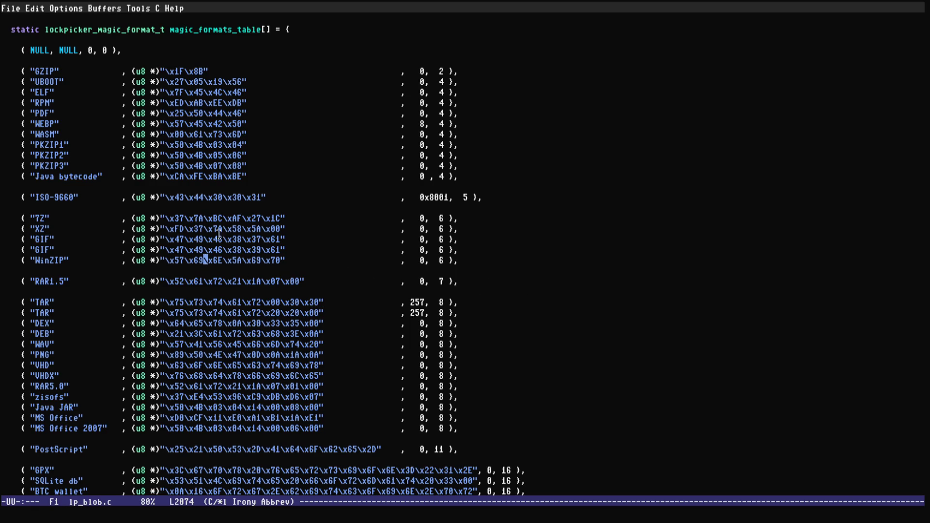
{"action": "double_click", "coordinate": [171, 281]}
{"action": "left_click", "coordinate": [174, 280]}
{"action": "double_click", "coordinate": [212, 284]}
{"action": "triple_click", "coordinate": [54, 281]}
{"action": "left_click", "coordinate": [171, 276]}
{"action": "left_click", "coordinate": [233, 316]}
{"action": "scroll", "coordinate": [233, 315], "scroll_direction": "down", "scroll_amount": 5}
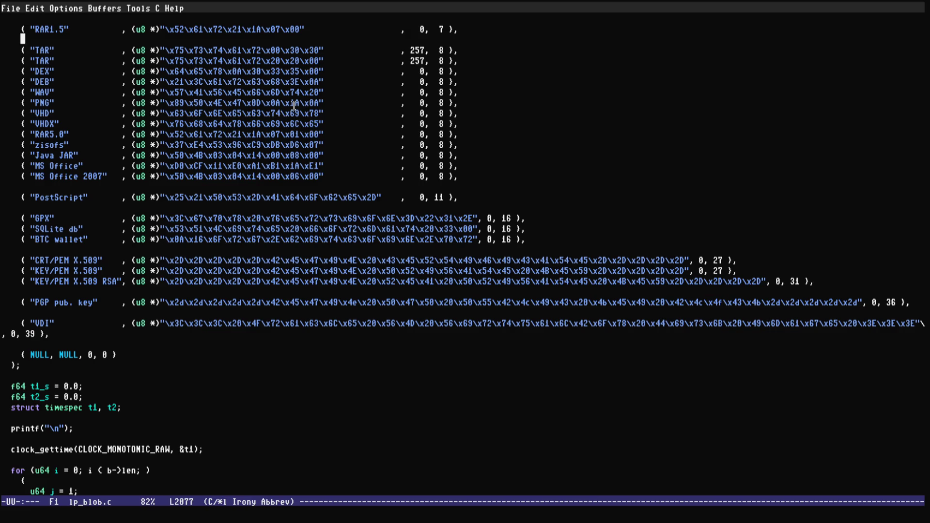
{"action": "scroll", "coordinate": [294, 105], "scroll_direction": "up", "scroll_amount": 5}
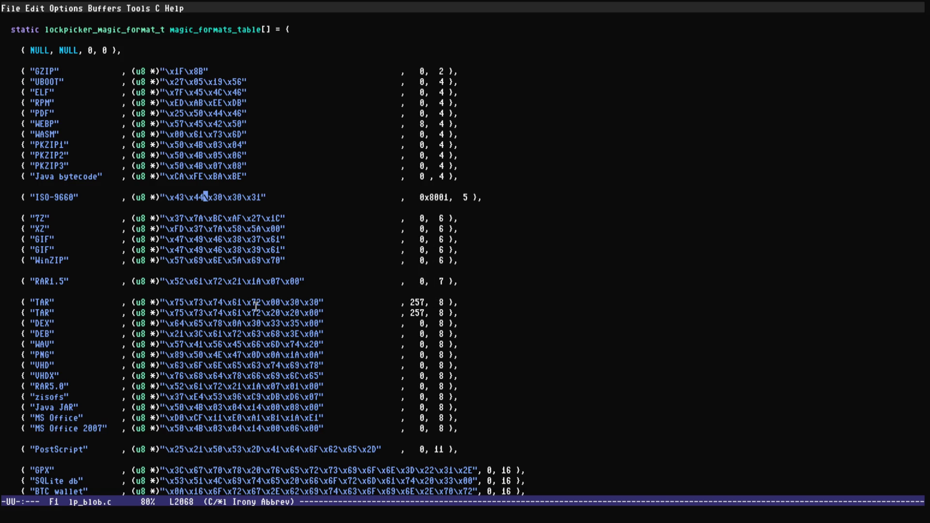
{"action": "double_click", "coordinate": [418, 302]}
{"action": "key", "text": "alt+w"}
{"action": "key", "text": "Down"}
{"action": "key", "text": "Down"}
{"action": "key", "text": "Down"}
{"action": "key", "text": "Up"}
{"action": "key", "text": "Up"}
{"action": "key", "text": "Up"}
{"action": "key", "text": "Down"}
{"action": "key", "text": "Down"}
{"action": "key", "text": "Down"}
{"action": "double_click", "coordinate": [193, 71]}
{"action": "left_click", "coordinate": [193, 71]}
{"action": "key", "text": "Down"}
{"action": "key", "text": "Down"}
{"action": "key", "text": "Down"}
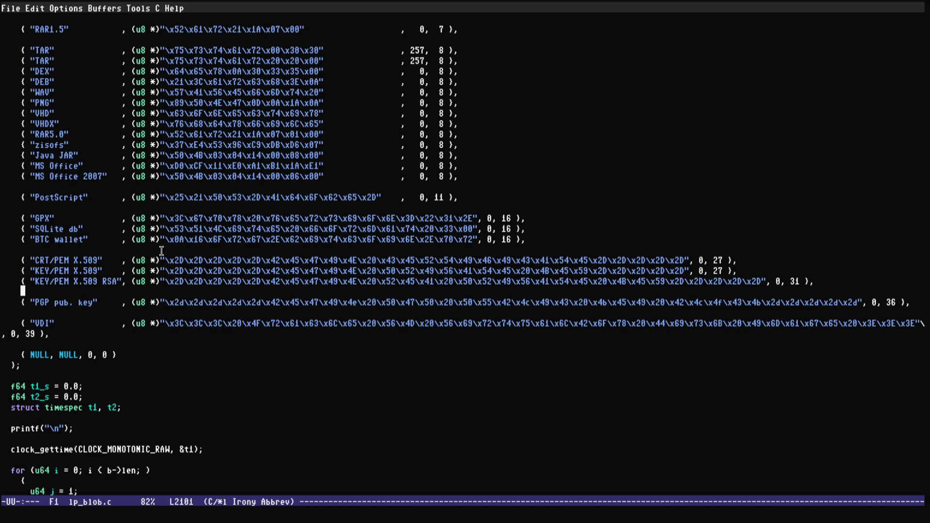
{"action": "key", "text": "Up"}
{"action": "key", "text": "Up"}
{"action": "key", "text": "Up"}
{"action": "key", "text": "Up"}
{"action": "key", "text": "Up"}
{"action": "key", "text": "Up"}
{"action": "key", "text": "Down"}
{"action": "key", "text": "Down"}
{"action": "key", "text": "Down"}
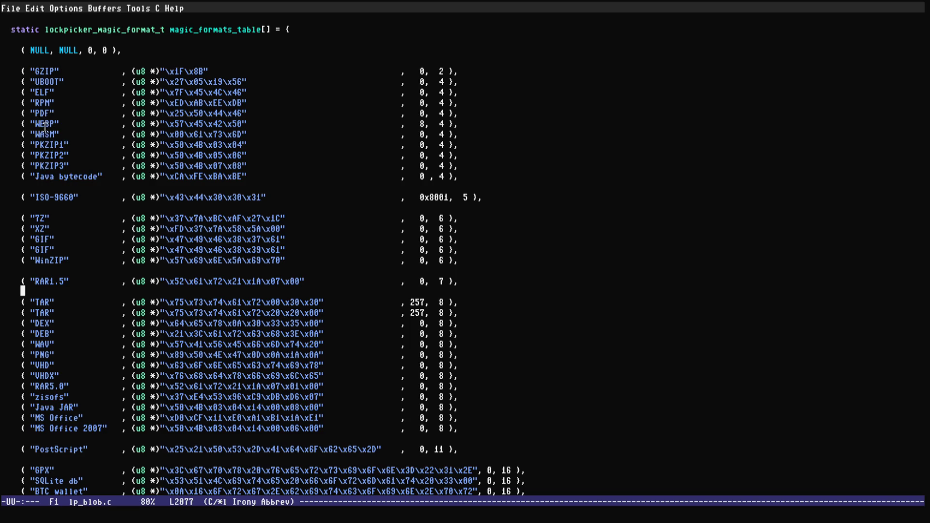
{"action": "key", "text": "Down"}
{"action": "key", "text": "Down"}
{"action": "key", "text": "Down"}
{"action": "key", "text": "Down"}
{"action": "key", "text": "Down"}
{"action": "key", "text": "Down"}
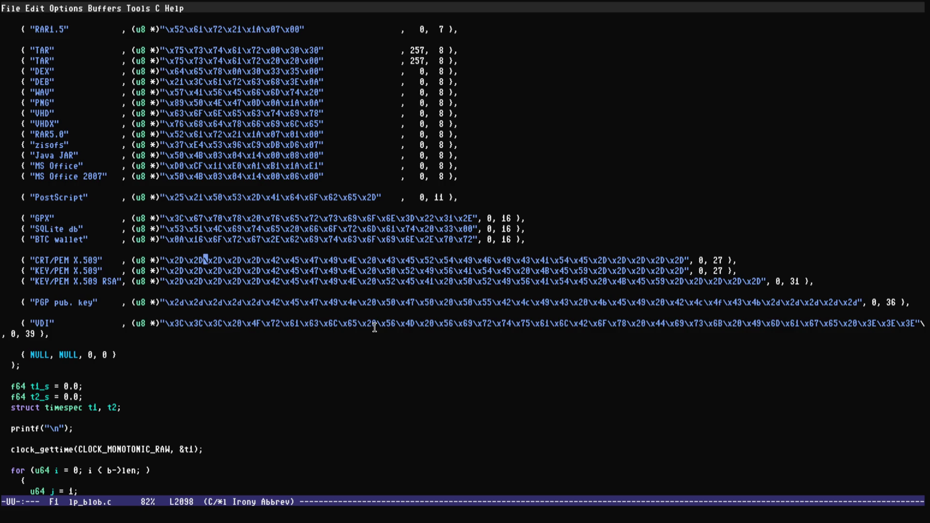
{"action": "key", "text": "Up"}
{"action": "key", "text": "Up"}
{"action": "key", "text": "Up"}
{"action": "key", "text": "Down"}
{"action": "key", "text": "Down"}
{"action": "key", "text": "Down"}
{"action": "key", "text": "Down"}
{"action": "key", "text": "Down"}
{"action": "key", "text": "Down"}
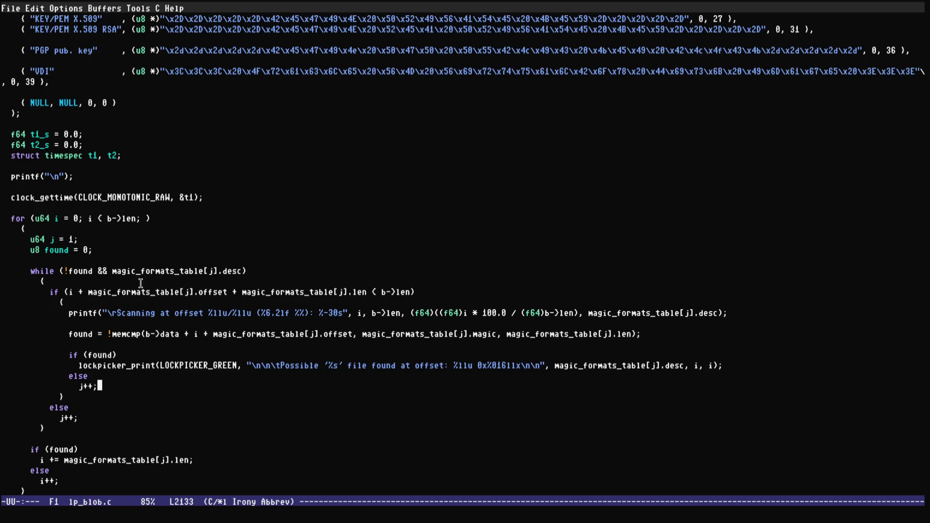
{"action": "left_click_drag", "start_coordinate": [276, 123], "coordinate": [598, 121]}
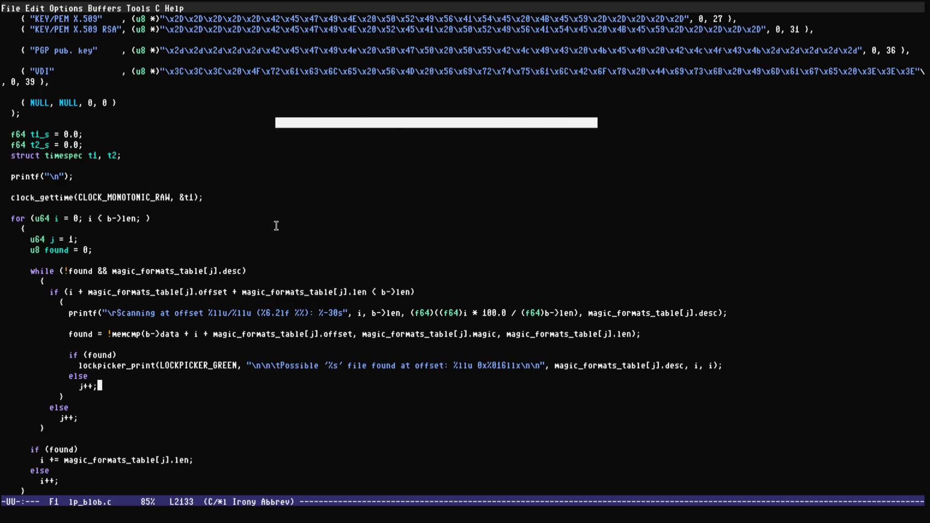
{"action": "key", "text": "Up"}
{"action": "key", "text": "Up"}
{"action": "key", "text": "Up"}
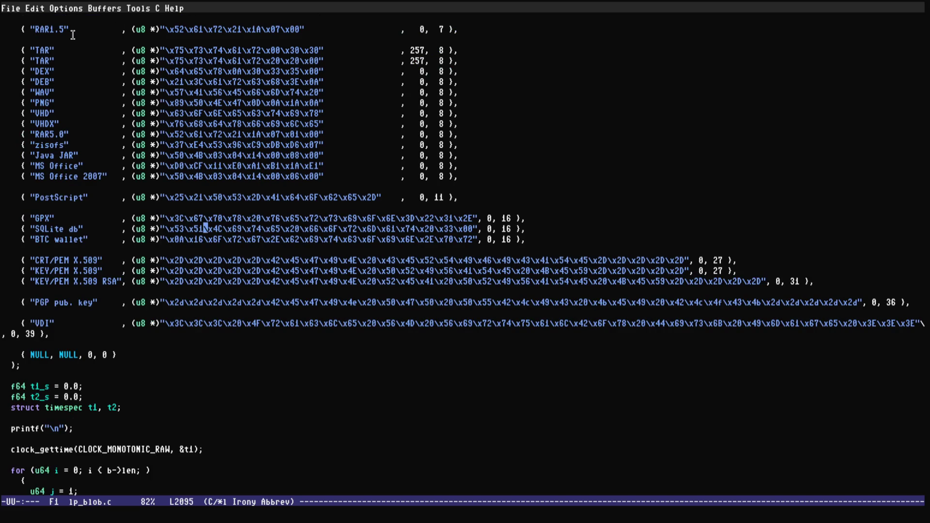
{"action": "scroll", "coordinate": [128, 48], "scroll_direction": "up", "scroll_amount": 5}
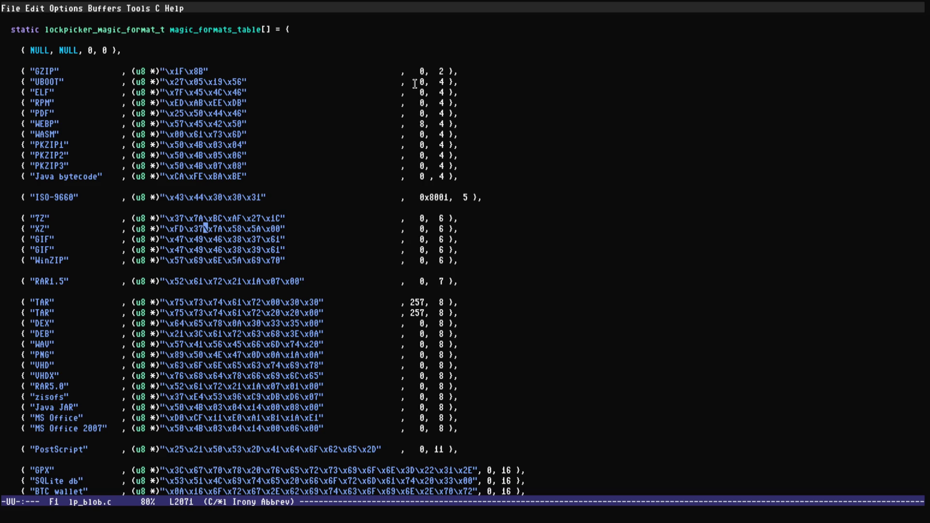
{"action": "left_click_drag", "start_coordinate": [165, 71], "coordinate": [208, 72]}
{"action": "left_click", "coordinate": [182, 82]}
{"action": "key", "text": "Down"}
{"action": "key", "text": "Down"}
{"action": "key", "text": "Down"}
{"action": "key", "text": "Down"}
{"action": "key", "text": "Down"}
{"action": "key", "text": "Down"}
{"action": "key", "text": "Down"}
{"action": "key", "text": "Down"}
{"action": "key", "text": "Down"}
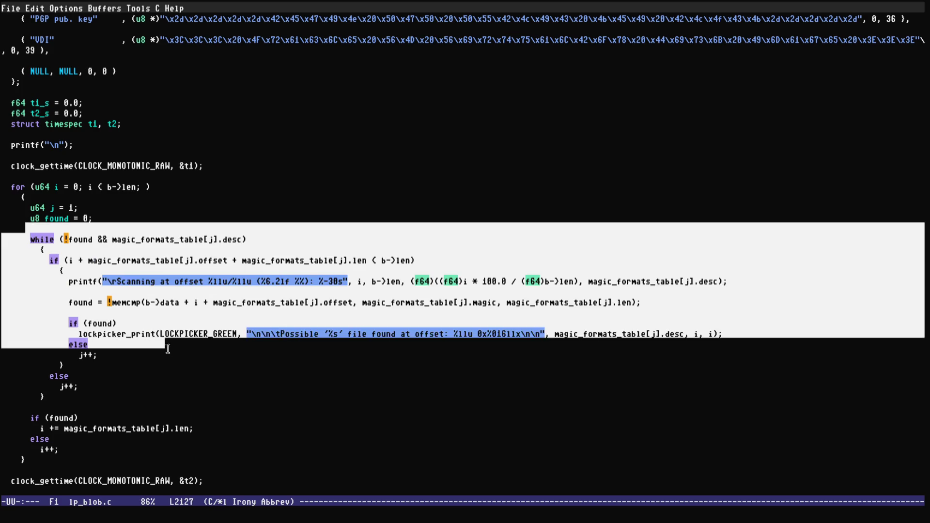
{"action": "key", "text": "Up"}
{"action": "key", "text": "Up"}
{"action": "key", "text": "Up"}
{"action": "scroll", "coordinate": [331, 207], "scroll_direction": "up", "scroll_amount": 6}
{"action": "left_click", "coordinate": [206, 39]}
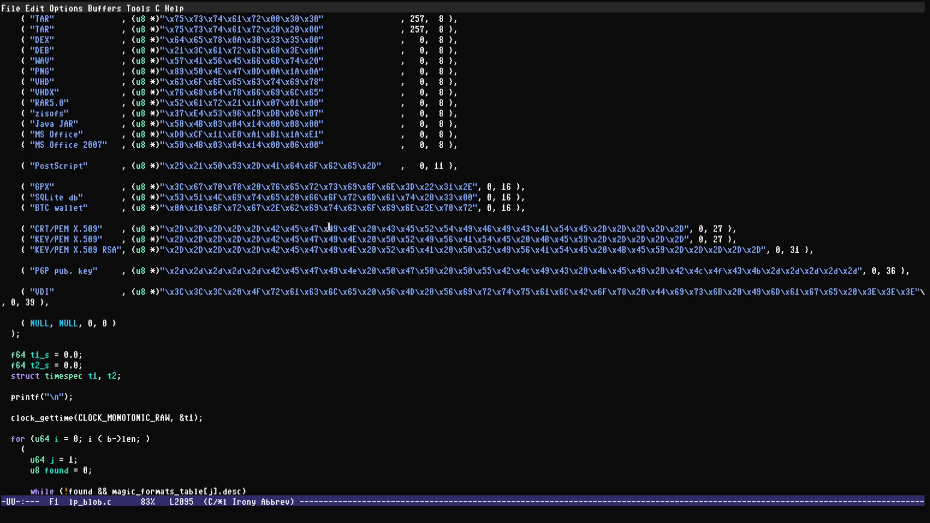
- Highlight and deselect the signature entries and WASM line, then suspend Emacs to type binwalk lockpicker
{"action": "scroll", "coordinate": [206, 38], "scroll_direction": "up", "scroll_amount": 3}
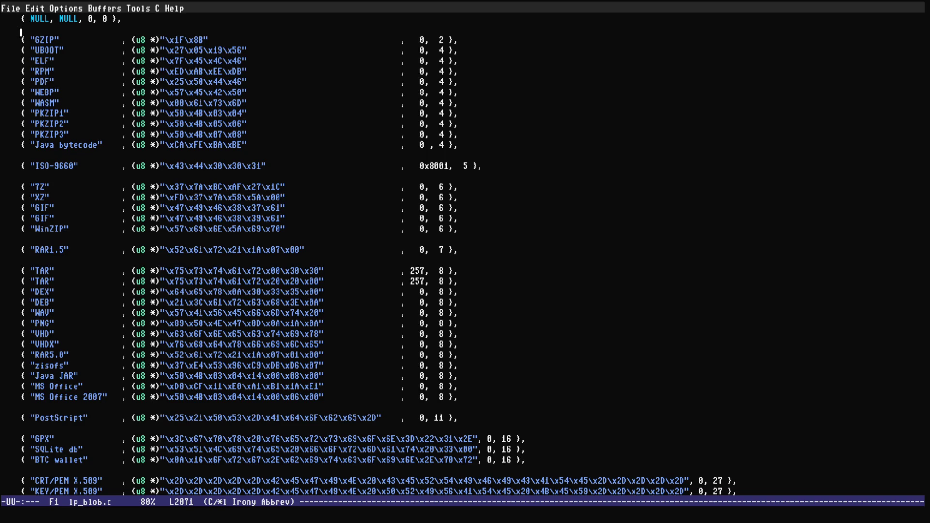
{"action": "mouse_move", "coordinate": [20, 34]}
{"action": "left_mouse_down"}
{"action": "mouse_move", "coordinate": [410, 249]}
{"action": "mouse_move", "coordinate": [484, 438]}
{"action": "mouse_move", "coordinate": [49, 491]}
{"action": "left_mouse_up"}
{"action": "left_click", "coordinate": [338, 166]}
{"action": "left_click_drag", "start_coordinate": [312, 91], "coordinate": [548, 104]}
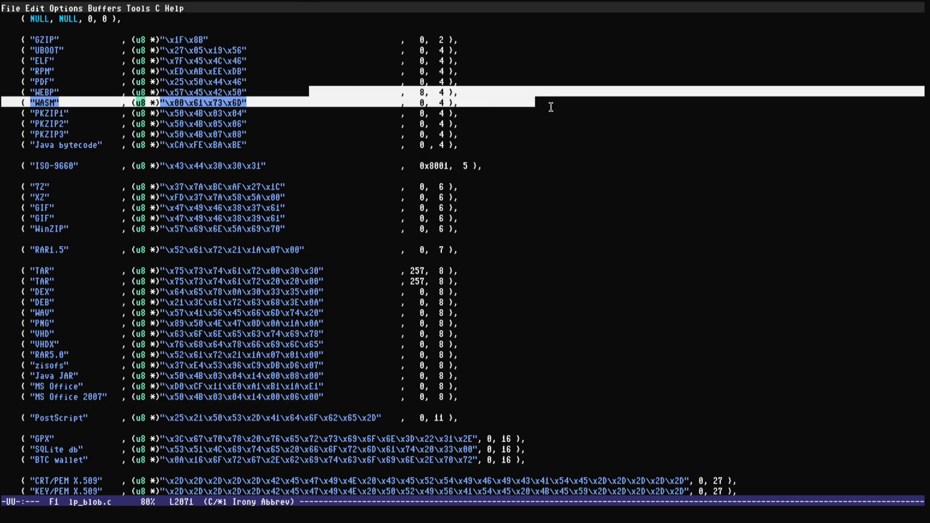
{"action": "left_click", "coordinate": [348, 80]}
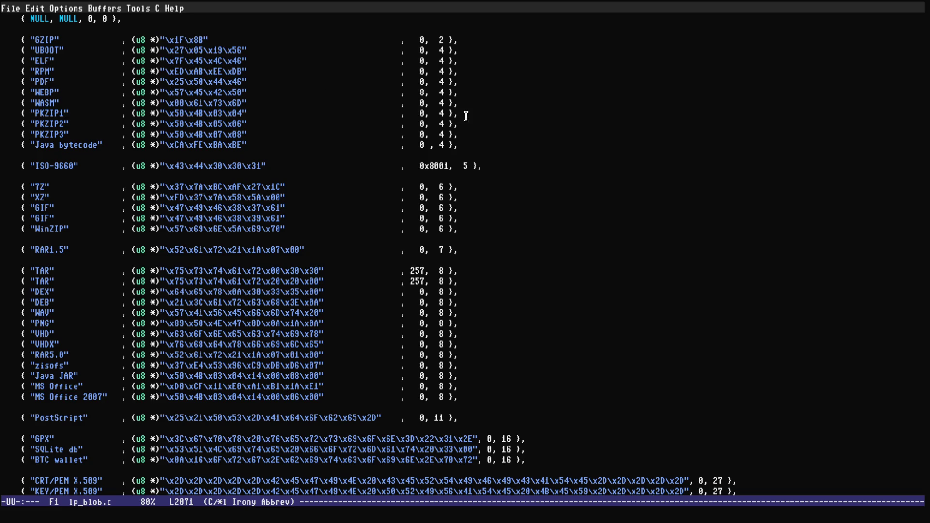
{"action": "left_click_drag", "start_coordinate": [376, 102], "coordinate": [695, 105]}
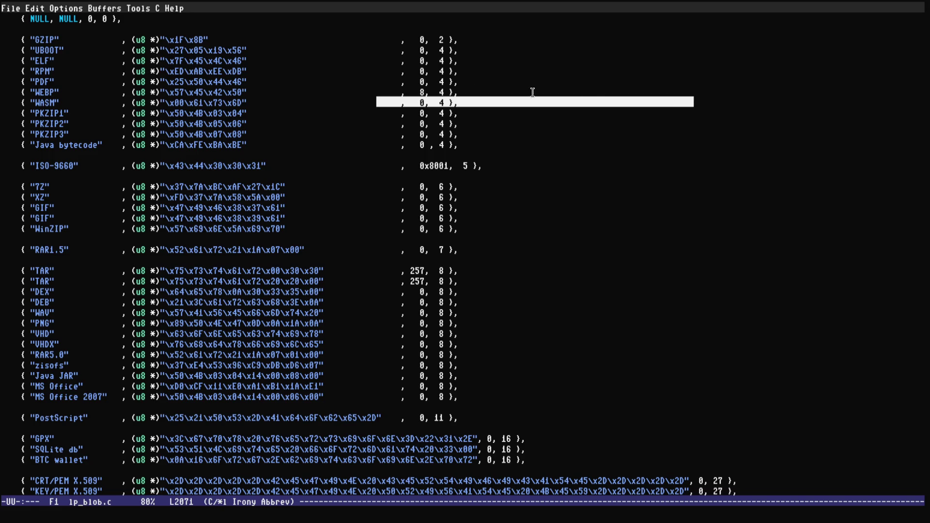
{"action": "left_click", "coordinate": [434, 173]}
{"action": "mouse_move", "coordinate": [14, 39]}
{"action": "left_mouse_down"}
{"action": "mouse_move", "coordinate": [249, 268]}
{"action": "mouse_move", "coordinate": [310, 436]}
{"action": "left_mouse_up"}
{"action": "key", "text": "ctrl+g"}
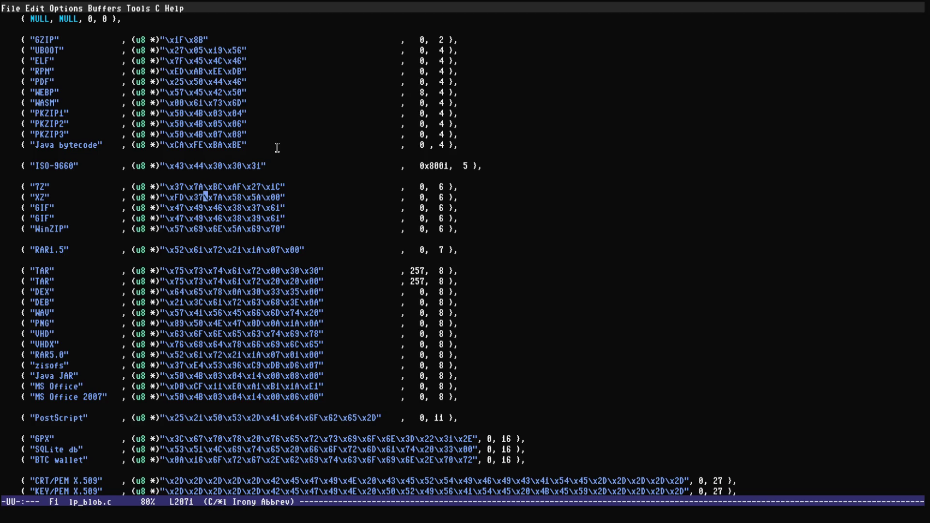
{"action": "key", "text": "ctrl+z"}
{"action": "type", "text": "binwalk "}
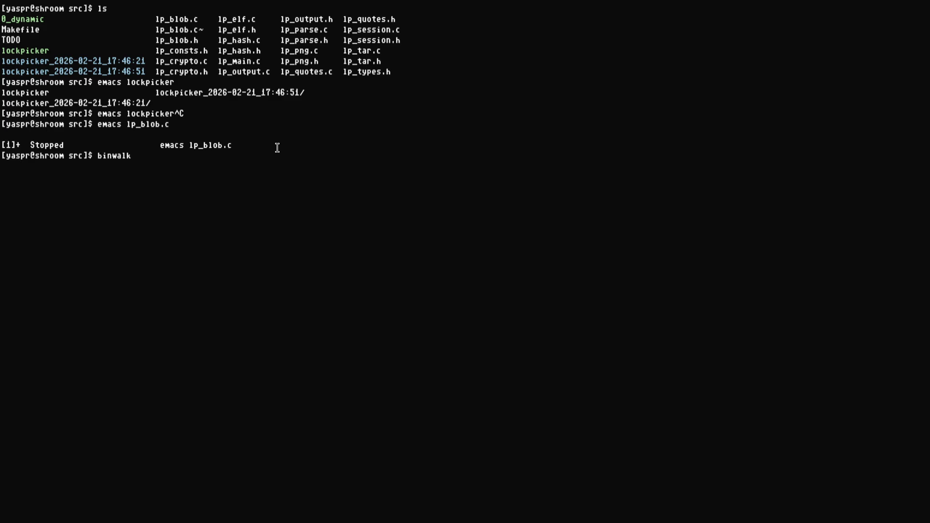
{"action": "type", "text": "lockpicker"}
- Run binwalk on lockpicker and highlight the ELF offset 0x0 and RAR offsets 0x18ADB, 0x18BD0
{"action": "key", "text": "Return"}
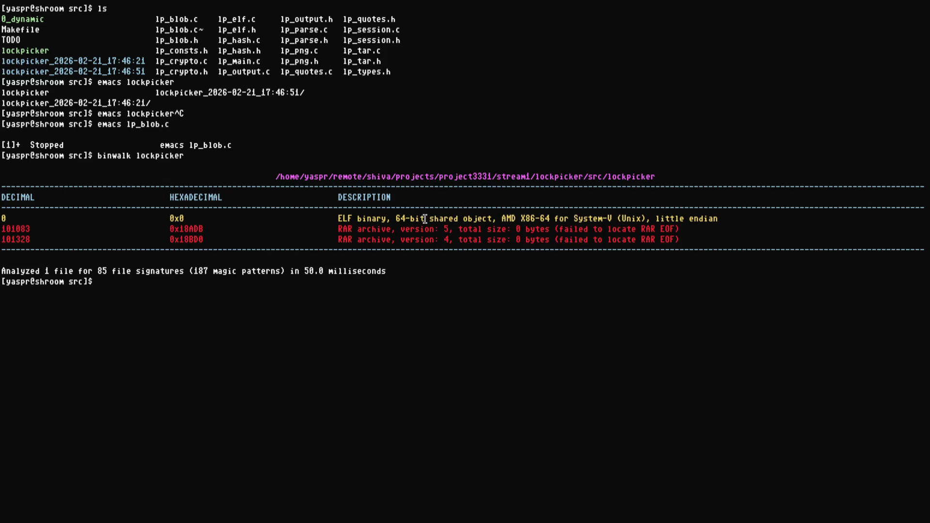
{"action": "double_click", "coordinate": [177, 219]}
{"action": "left_click", "coordinate": [365, 228]}
{"action": "double_click", "coordinate": [185, 229]}
{"action": "double_click", "coordinate": [186, 240]}
{"action": "left_click", "coordinate": [362, 232]}
- Re-highlight the RAR offsets 0x18ADB and 0x18BD0, then resume the lp_blob.c editor
{"action": "double_click", "coordinate": [177, 231]}
{"action": "double_click", "coordinate": [199, 240]}
{"action": "left_click", "coordinate": [432, 241]}
{"action": "type", "text": "g"}
{"action": "key", "text": "Return"}
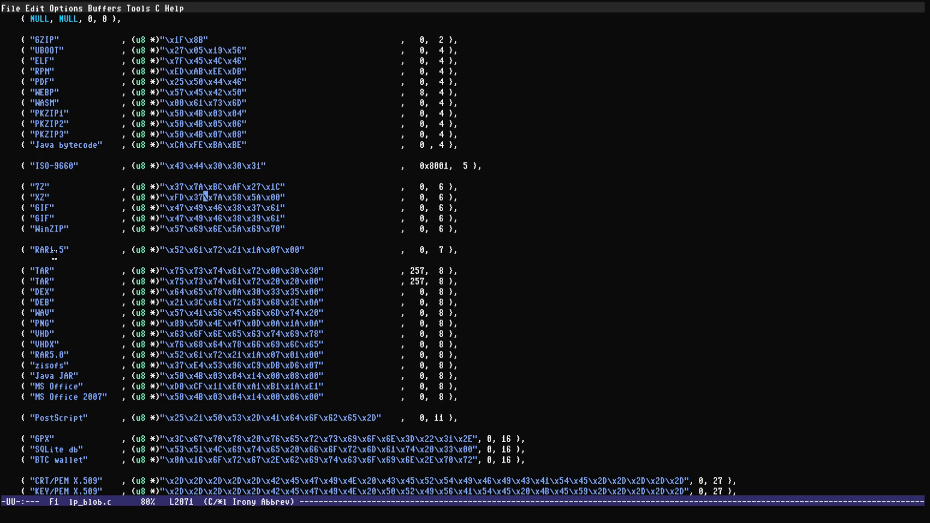
{"action": "left_click", "coordinate": [175, 250]}
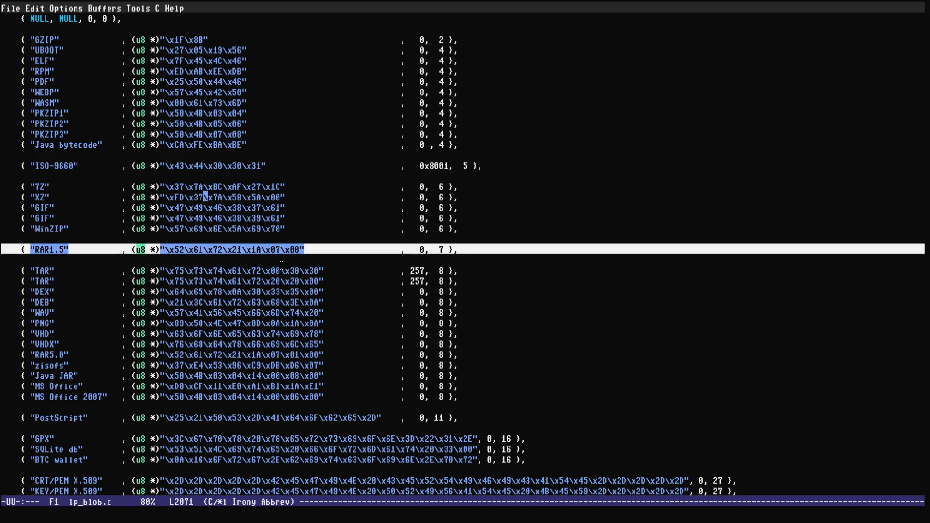
{"action": "key", "text": "ctrl+z"}
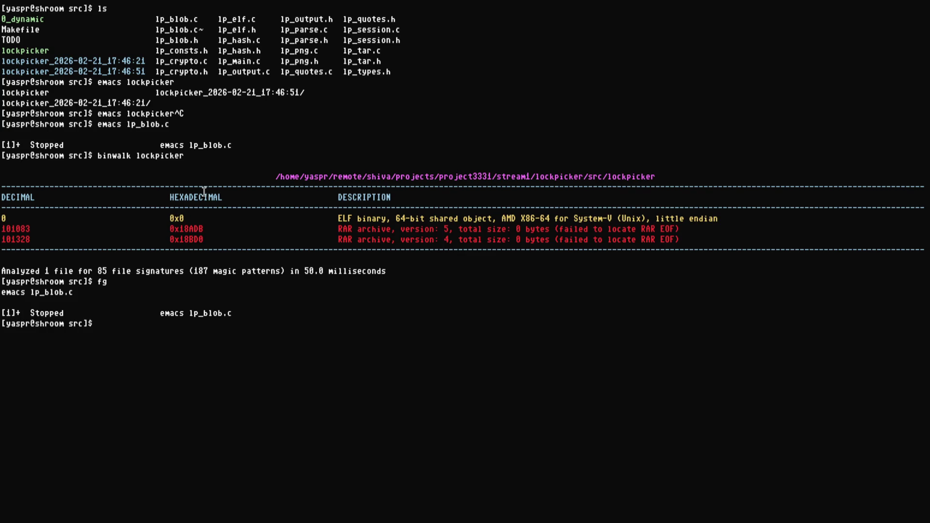
{"action": "type", "text": "fg"}
{"action": "key", "text": "Return"}
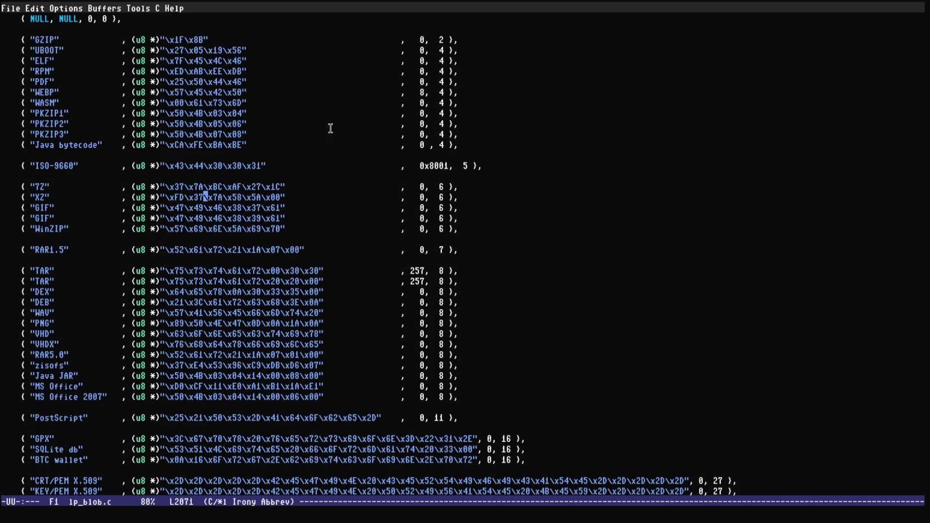
{"action": "key", "text": "ctrl+x"}
{"action": "key", "text": "ctrl+x"}
{"action": "key", "text": "ctrl+_"}
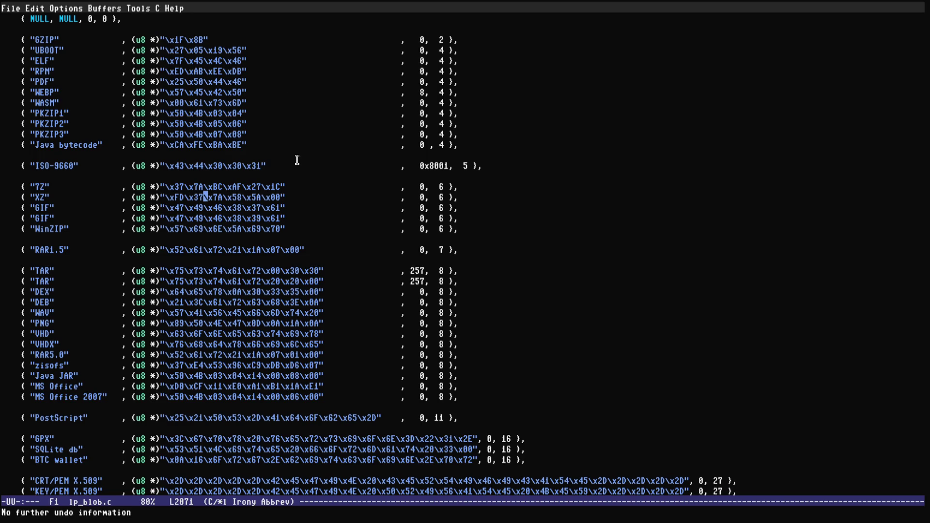
{"action": "key", "text": "ctrl+z"}
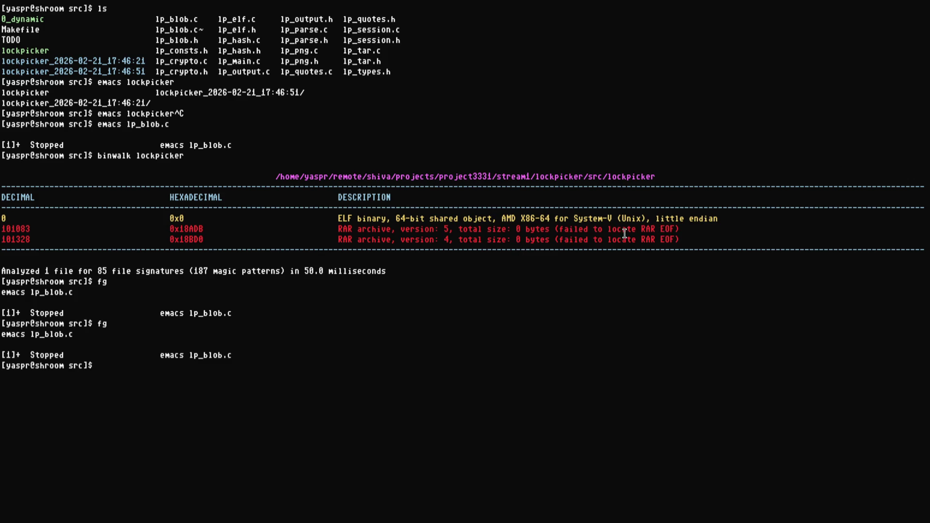
- Highlight and clear the RAR, ELF and lockpicker text in the binwalk output
{"action": "left_click_drag", "start_coordinate": [670, 229], "coordinate": [529, 229]}
{"action": "left_click", "coordinate": [312, 230]}
{"action": "left_click_drag", "start_coordinate": [8, 229], "coordinate": [678, 241]}
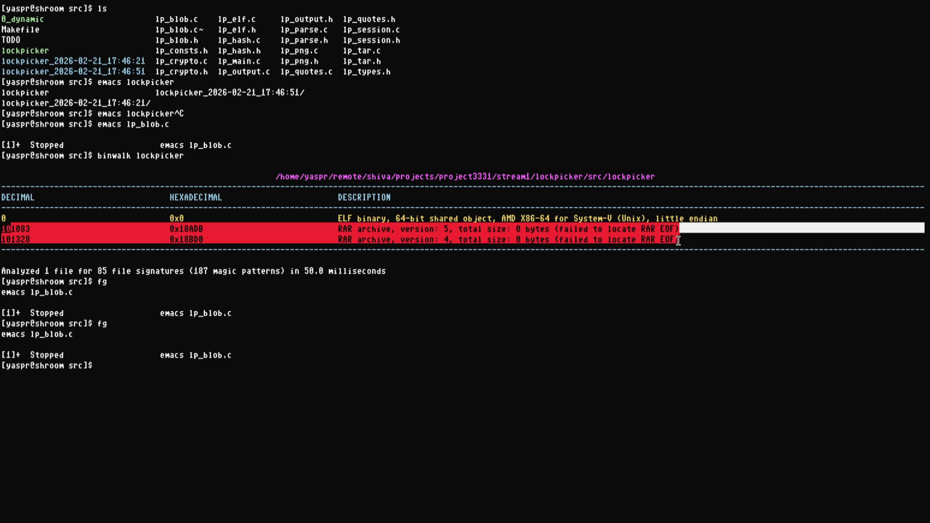
{"action": "left_click", "coordinate": [678, 240]}
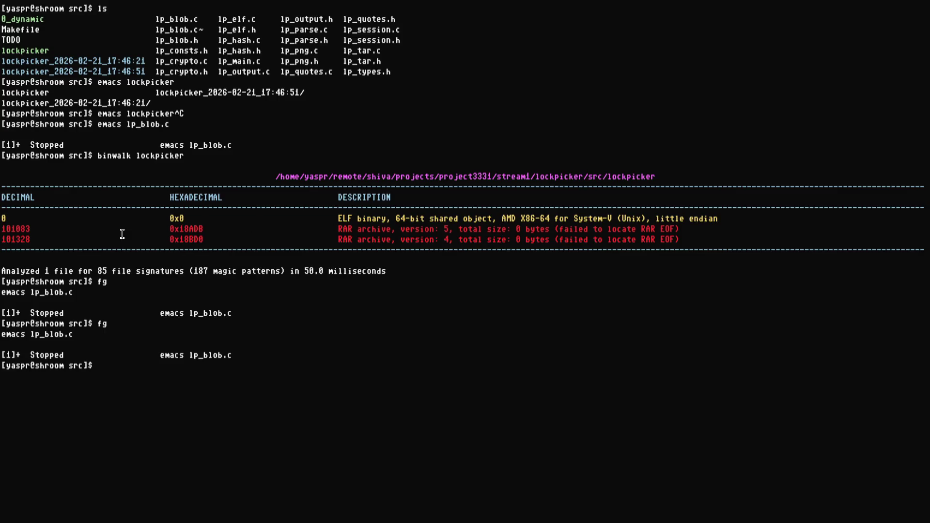
{"action": "triple_click", "coordinate": [167, 159]}
{"action": "left_click", "coordinate": [167, 158]}
{"action": "left_click_drag", "start_coordinate": [332, 218], "coordinate": [722, 218]}
{"action": "left_click", "coordinate": [192, 213]}
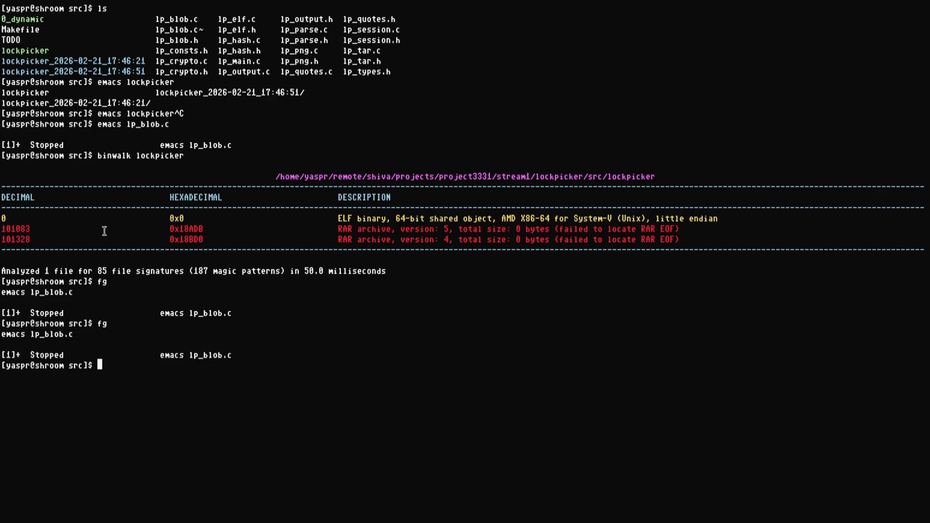
{"action": "double_click", "coordinate": [155, 158]}
{"action": "left_click", "coordinate": [196, 166]}
{"action": "left_click_drag", "start_coordinate": [338, 228], "coordinate": [681, 241]}
{"action": "left_click", "coordinate": [680, 241]}
- Resume the lp_blob.c editor with fg and tile it beside ylib_filesystem.c
{"action": "type", "text": "fg"}
{"action": "key", "text": "Return"}
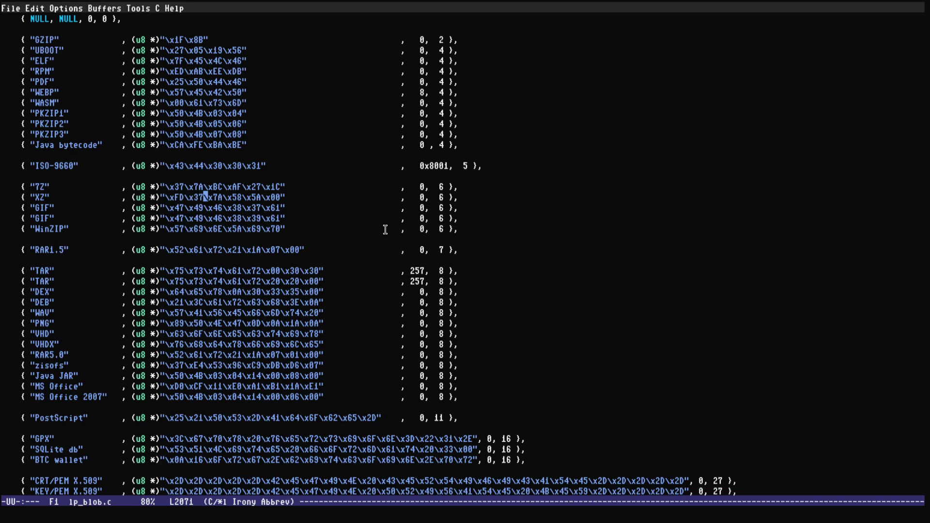
{"action": "key", "text": "super+f"}
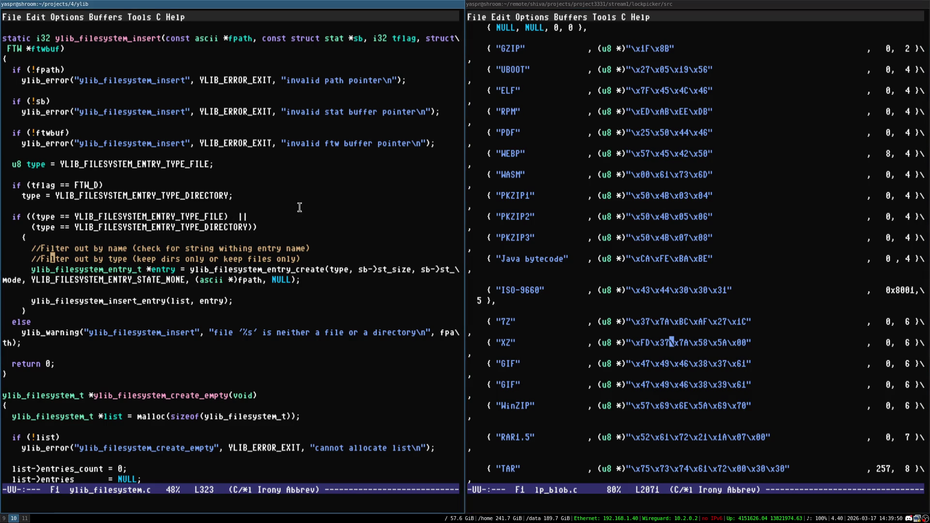
- Toggle ylib_filesystem.c fullscreen and back, then make lp_blob.c fullscreen
{"action": "key", "text": "super+f"}
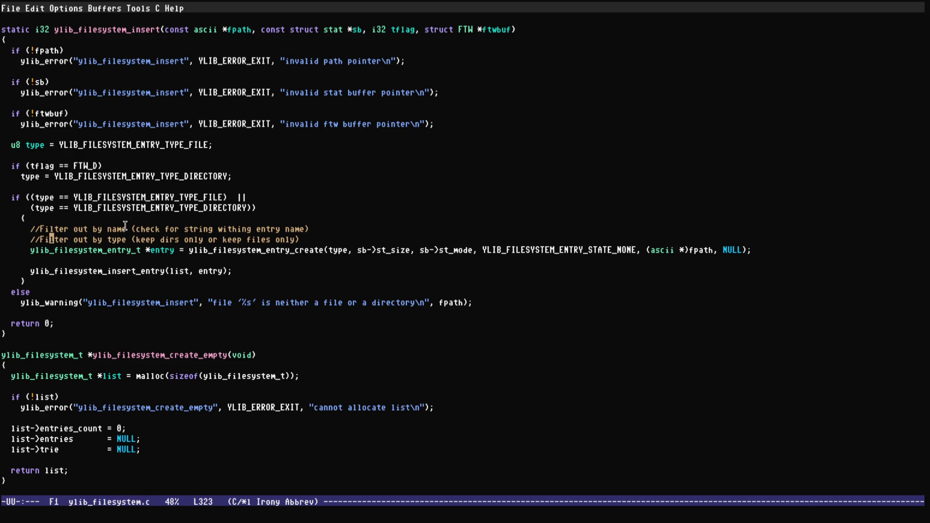
{"action": "key", "text": "super+f"}
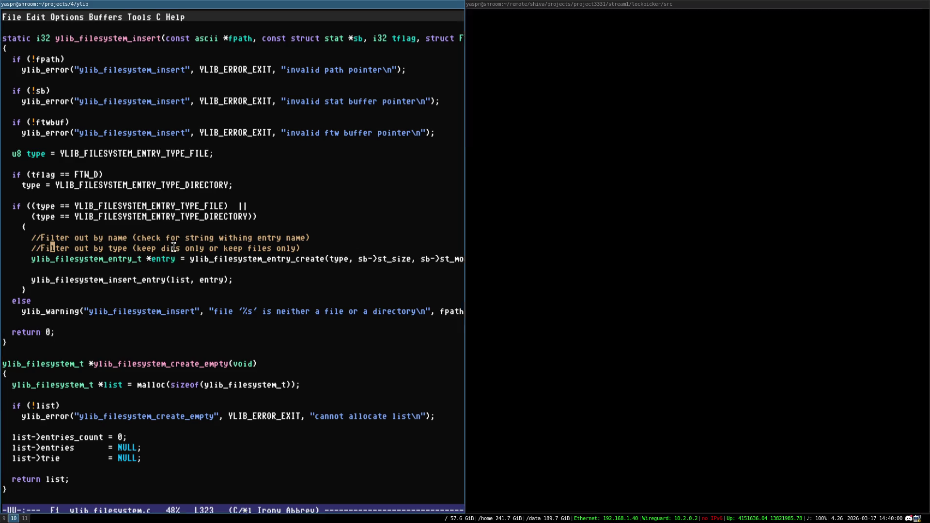
{"action": "key", "text": "super+f"}
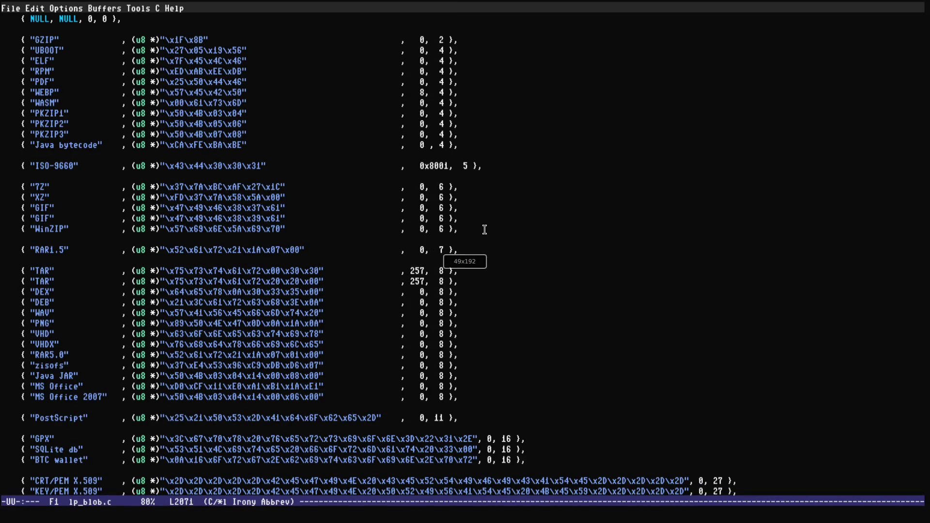
- Suspend the lp_blob.c Emacs, close its terminal, and save ylib_filesystem.c
{"action": "key", "text": "super+f"}
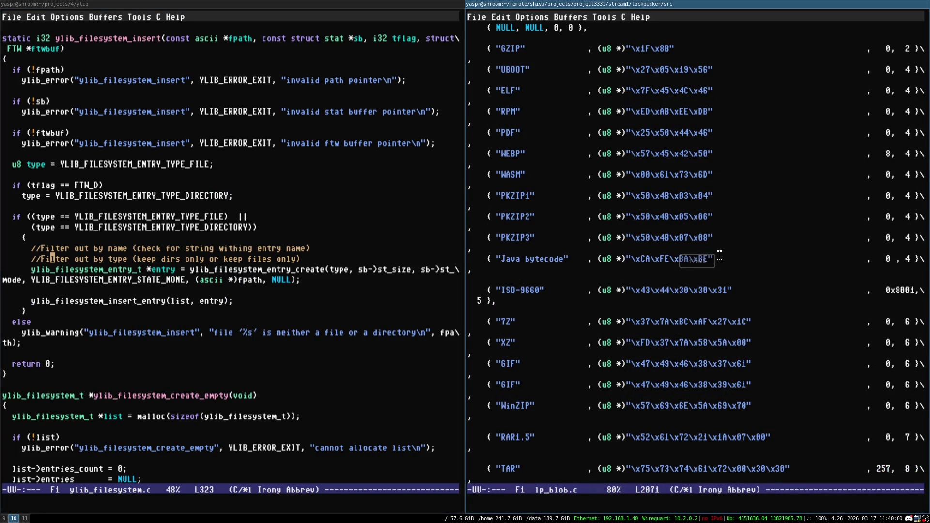
{"action": "key", "text": "ctrl+z"}
{"action": "key", "text": "super+shift+q"}
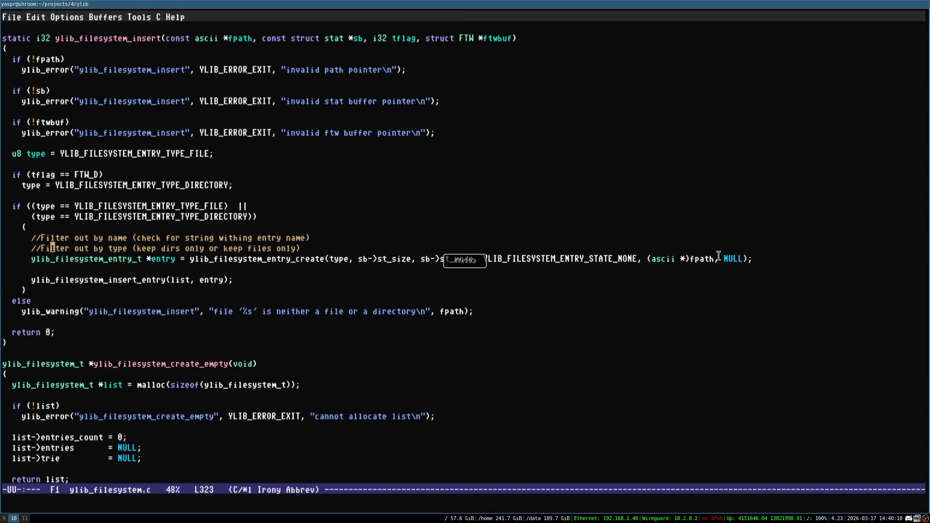
{"action": "key", "text": "ctrl+x"}
{"action": "key", "text": "ctrl+s"}
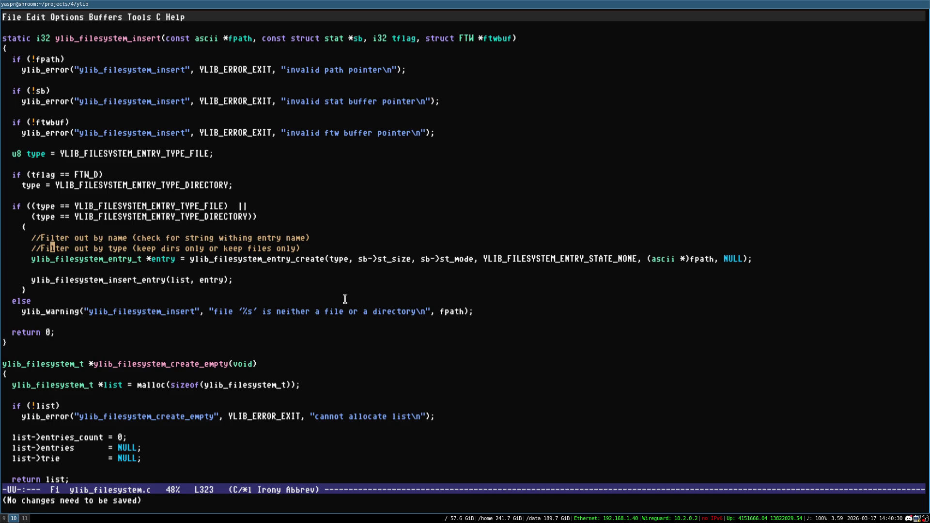
- Move around the Filter comment lines in ylib_filesystem.c and save it again
{"action": "key", "text": "Up"}
{"action": "key", "text": "Down"}
{"action": "key", "text": "ctrl+x"}
{"action": "key", "text": "ctrl+s"}
{"action": "key", "text": "Down"}
{"action": "key", "text": "Down"}
{"action": "key", "text": "ctrl+x"}
{"action": "key", "text": "ctrl+s"}
- Search for 'think parallel' in a new Brave tab and scroll through the results
{"action": "key", "text": "super+Right"}
{"action": "key", "text": "ctrl+t"}
{"action": "type", "text": "think parallel"}
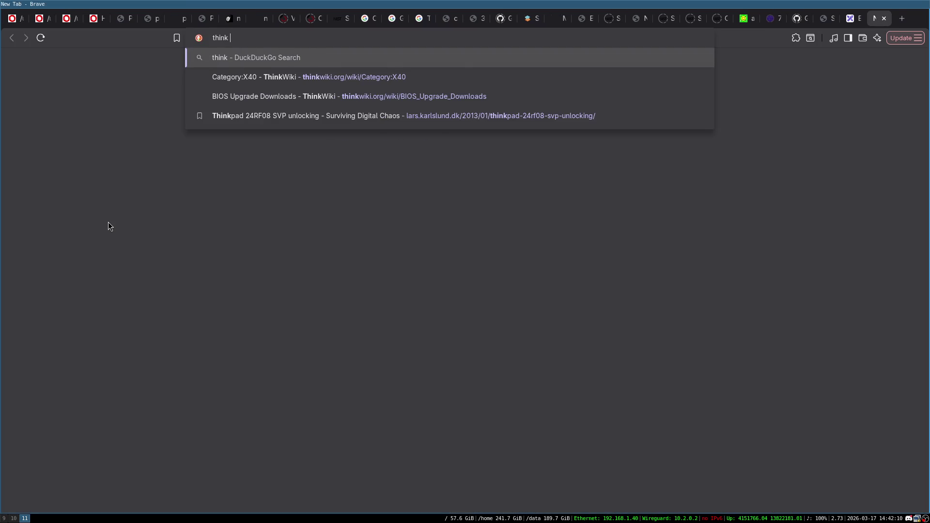
{"action": "key", "text": "Return"}
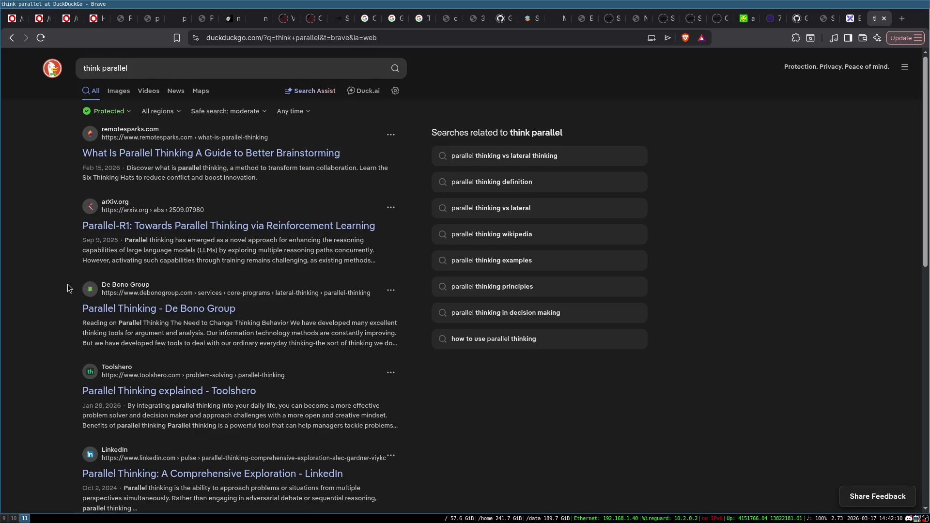
{"action": "scroll", "coordinate": [67, 289], "scroll_direction": "down", "scroll_amount": 4}
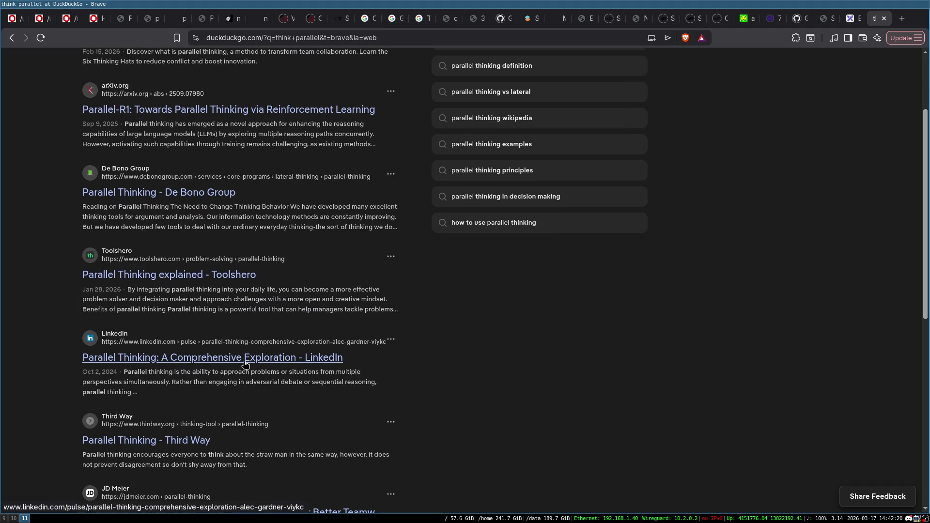
{"action": "scroll", "coordinate": [244, 365], "scroll_direction": "down", "scroll_amount": 5}
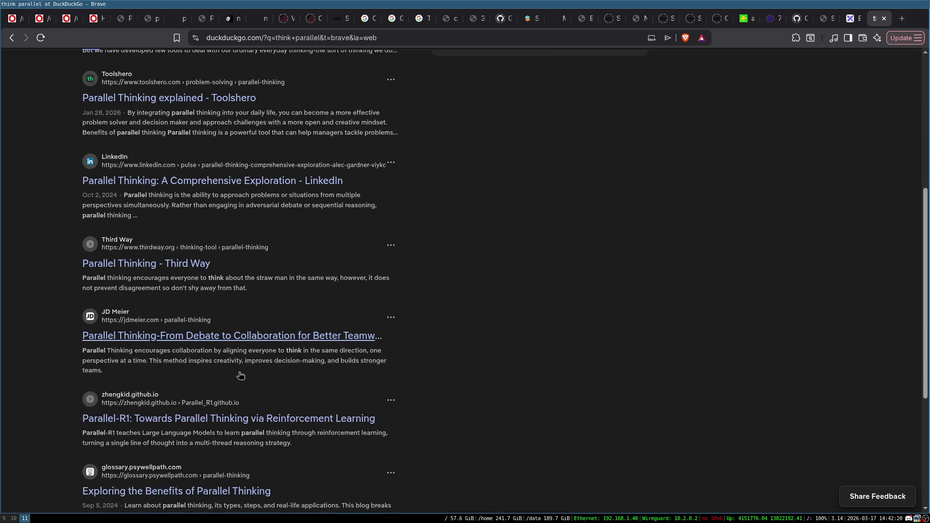
{"action": "scroll", "coordinate": [315, 358], "scroll_direction": "up", "scroll_amount": 8}
- Begin editing the DuckDuckGo search query, dismissing the suggestion list once
{"action": "left_click", "coordinate": [189, 72]}
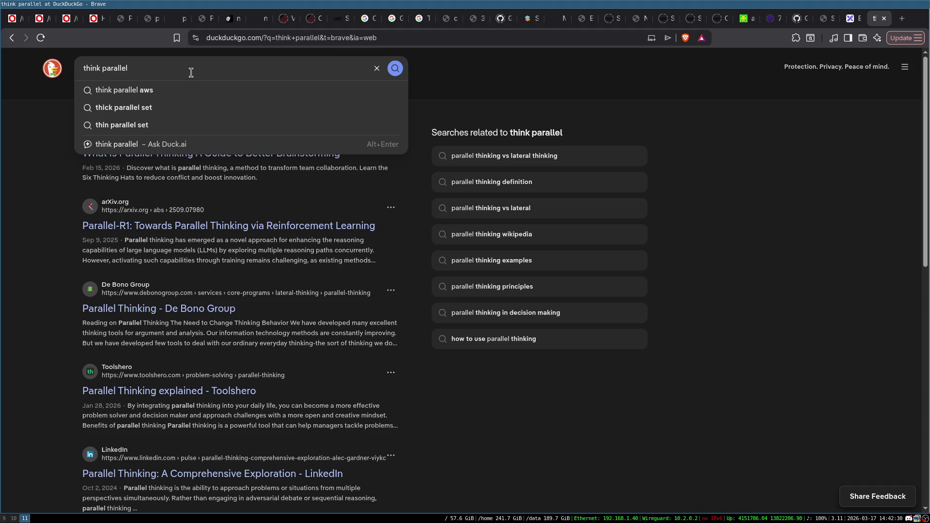
{"action": "left_click", "coordinate": [541, 88]}
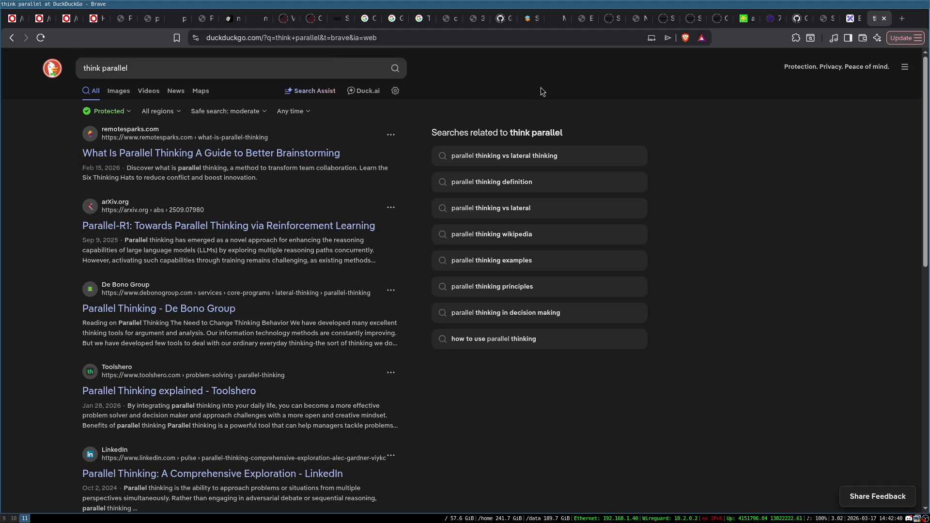
{"action": "left_click", "coordinate": [187, 68]}
- Search for 'think parallel book', then view and close the Amazon Parallel Thinking page
{"action": "type", "text": "book"}
{"action": "key", "text": "Return"}
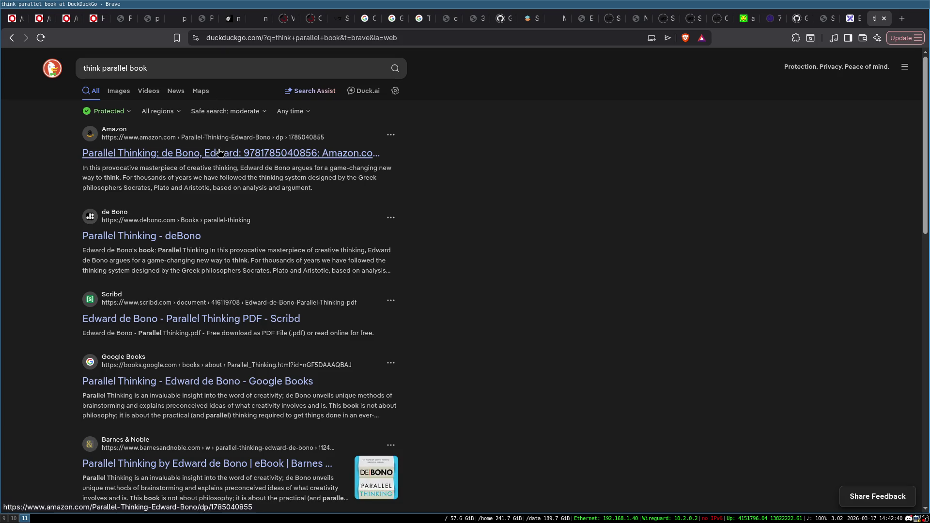
{"action": "middle_click", "coordinate": [245, 154]}
{"action": "left_click", "coordinate": [880, 20]}
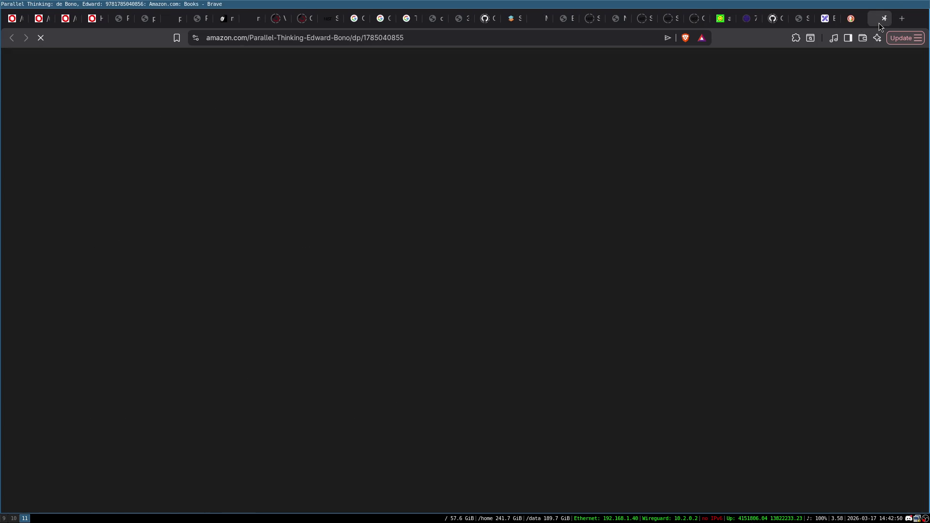
{"action": "key", "text": "ctrl+w"}
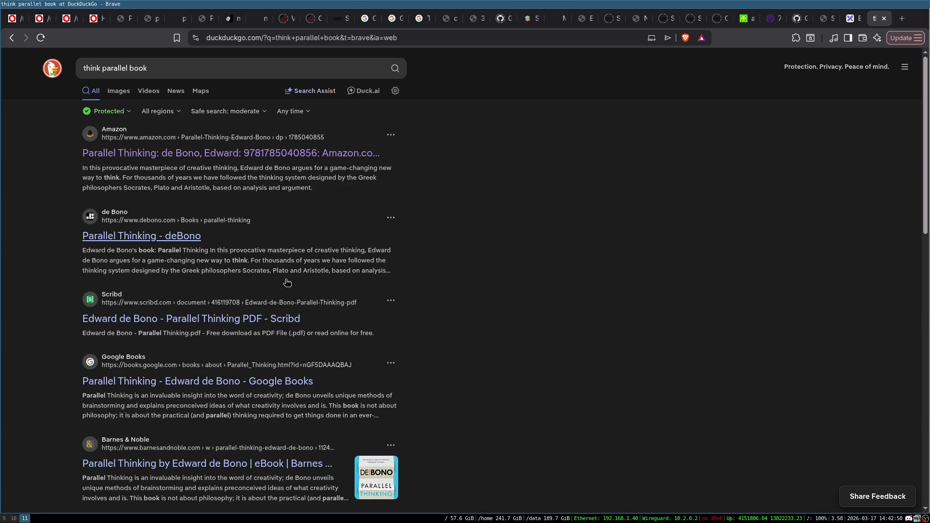
- Look over the results, then close the think parallel book results tab
{"action": "scroll", "coordinate": [461, 285], "scroll_direction": "down", "scroll_amount": 2}
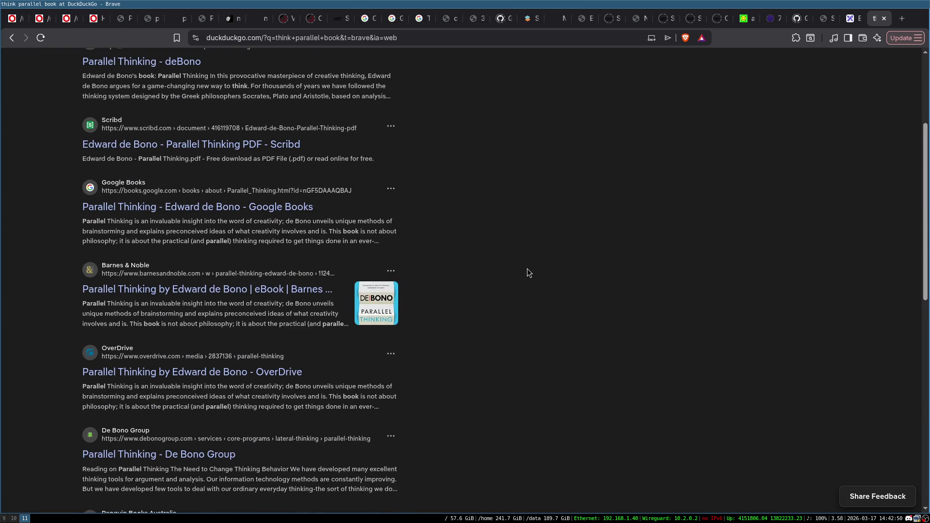
{"action": "scroll", "coordinate": [527, 269], "scroll_direction": "down", "scroll_amount": 1}
{"action": "scroll", "coordinate": [527, 273], "scroll_direction": "up", "scroll_amount": 4}
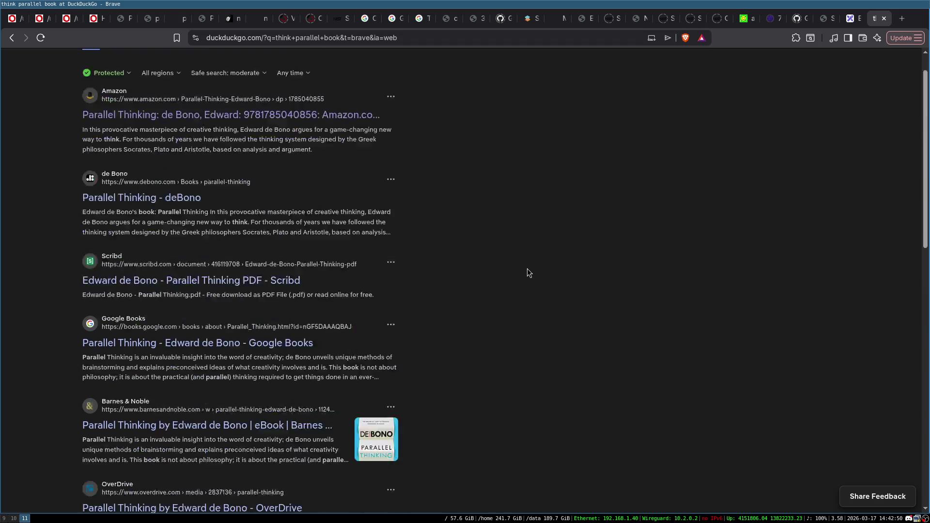
{"action": "left_click", "coordinate": [202, 68]}
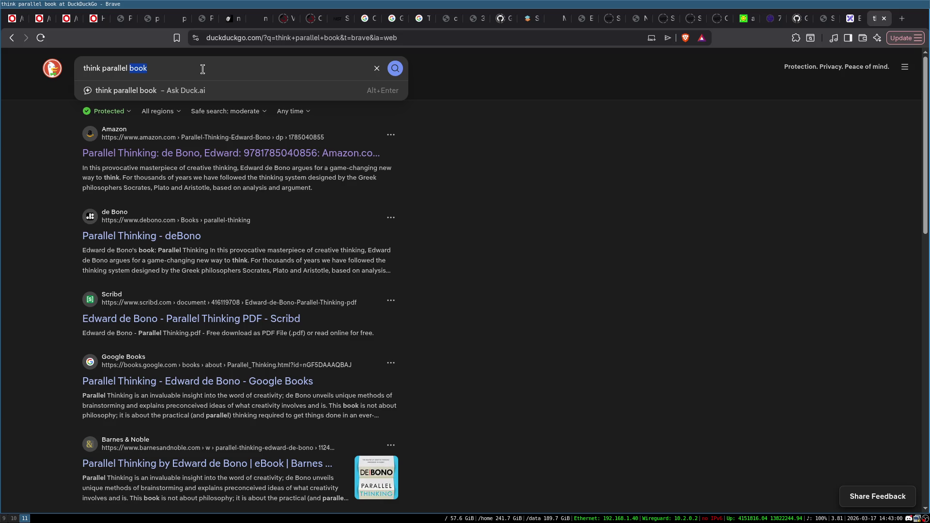
{"action": "key", "text": "ctrl+w"}
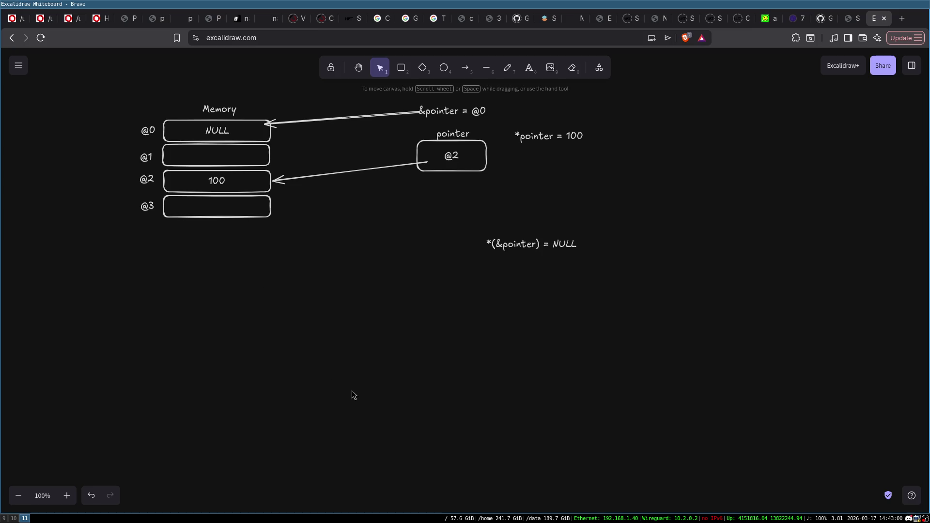
- Switch to Emacs, return to the browser results, and delete 'book' from the query
{"action": "left_click", "coordinate": [4, 519]}
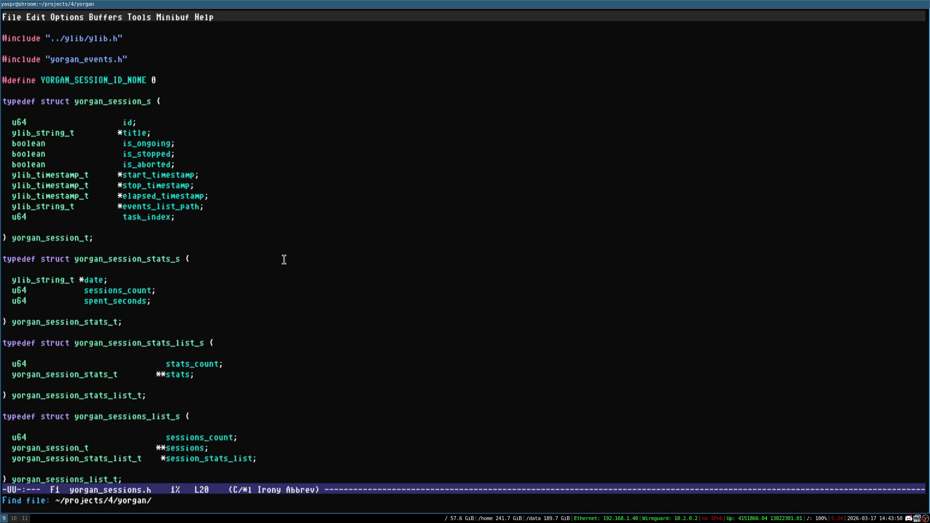
{"action": "key", "text": "super+Right"}
{"action": "key", "text": "super+Right"}
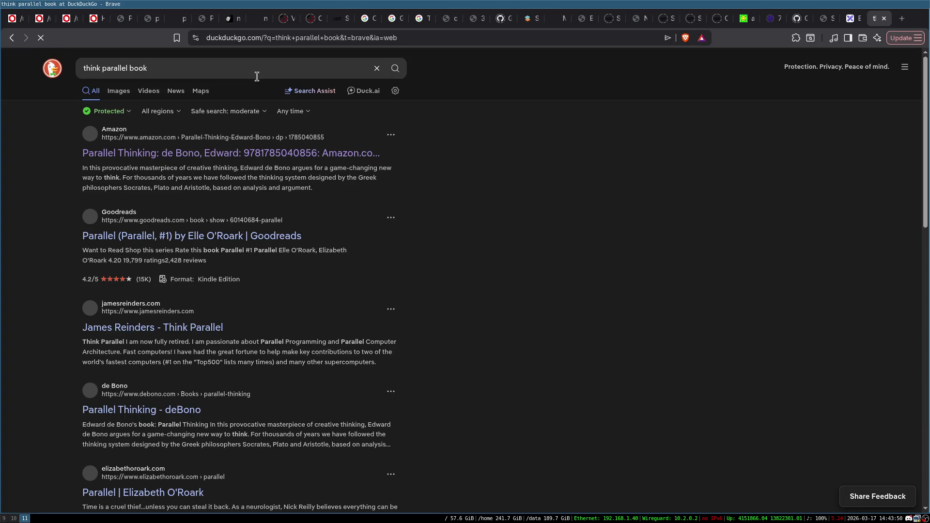
{"action": "left_click", "coordinate": [257, 76]}
{"action": "key", "text": "BackSpace"}
{"action": "key", "text": "BackSpace"}
{"action": "key", "text": "BackSpace"}
- Search 'think parallel' with the author's name and browse the Algorithms and Parallel Computing listing
{"action": "type", "text": "fayez"}
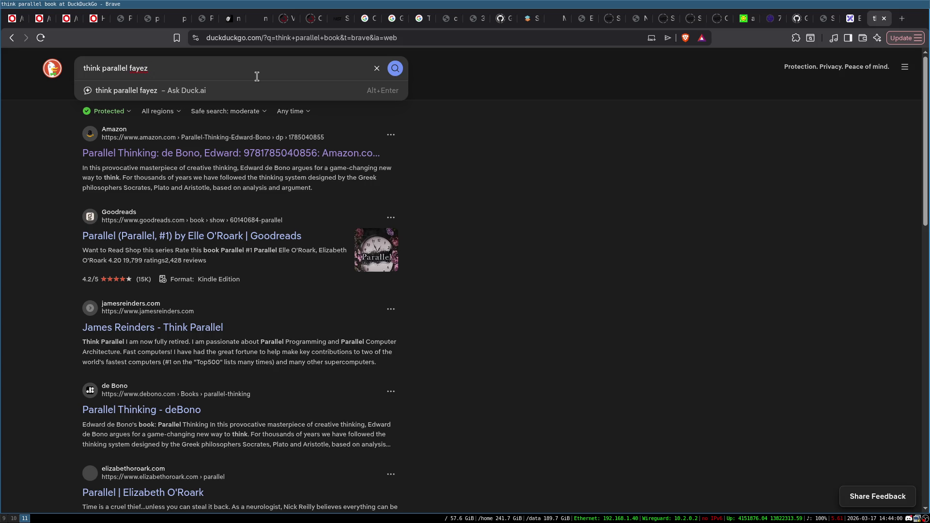
{"action": "type", "text": " gebali"}
{"action": "key", "text": "Return"}
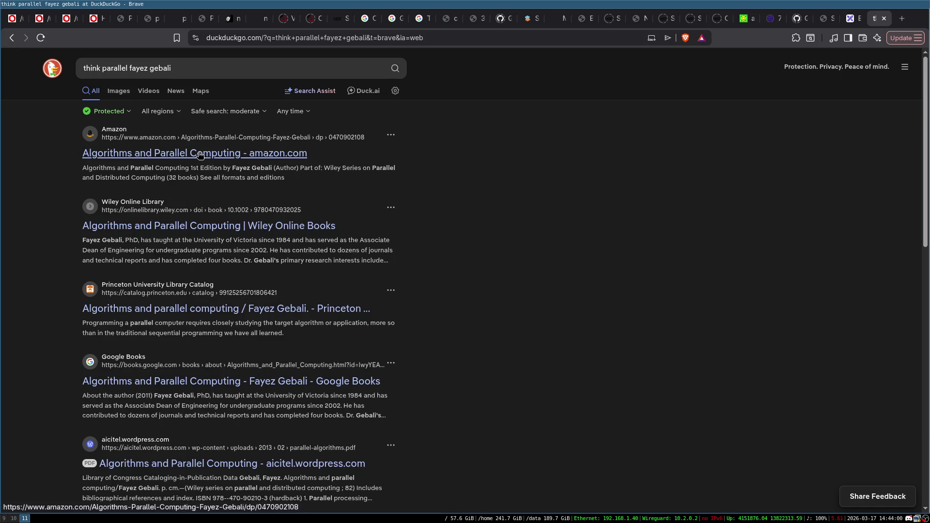
{"action": "left_click", "coordinate": [199, 154]}
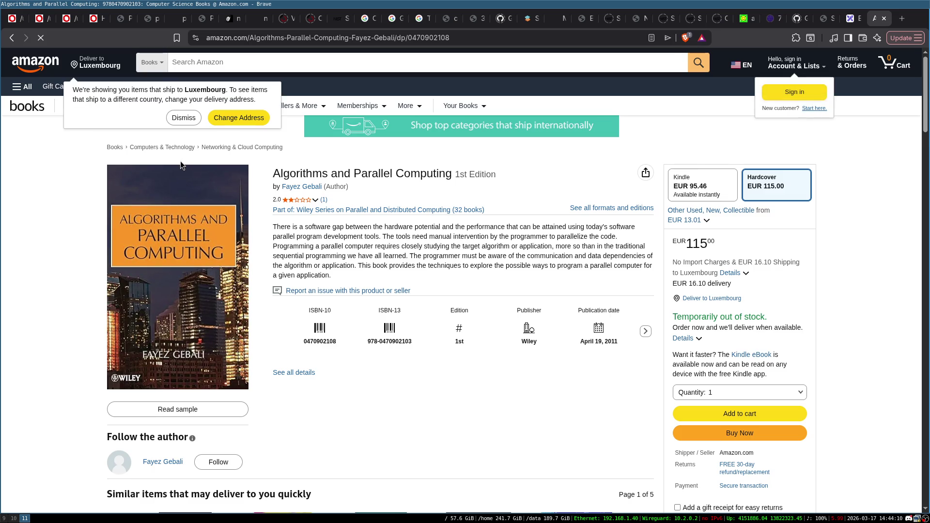
{"action": "scroll", "coordinate": [402, 183], "scroll_direction": "down", "scroll_amount": 5}
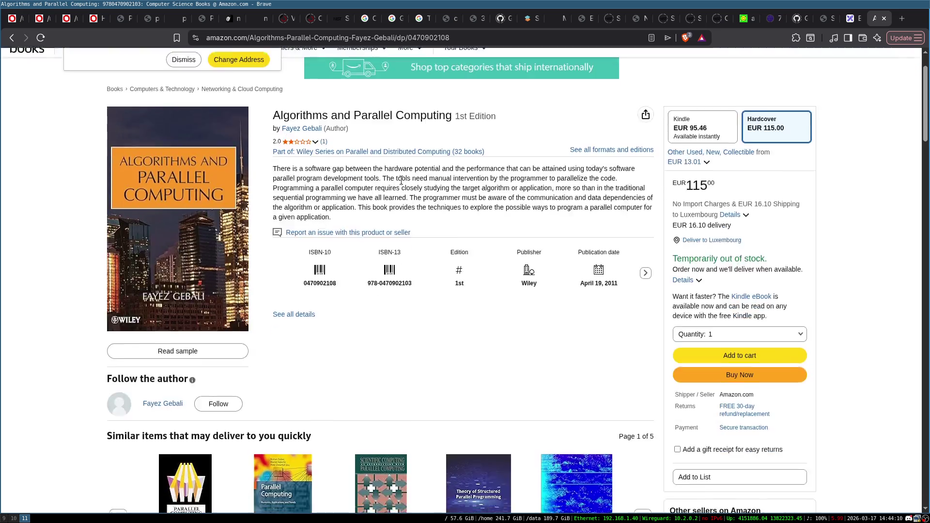
{"action": "scroll", "coordinate": [402, 182], "scroll_direction": "down", "scroll_amount": 3}
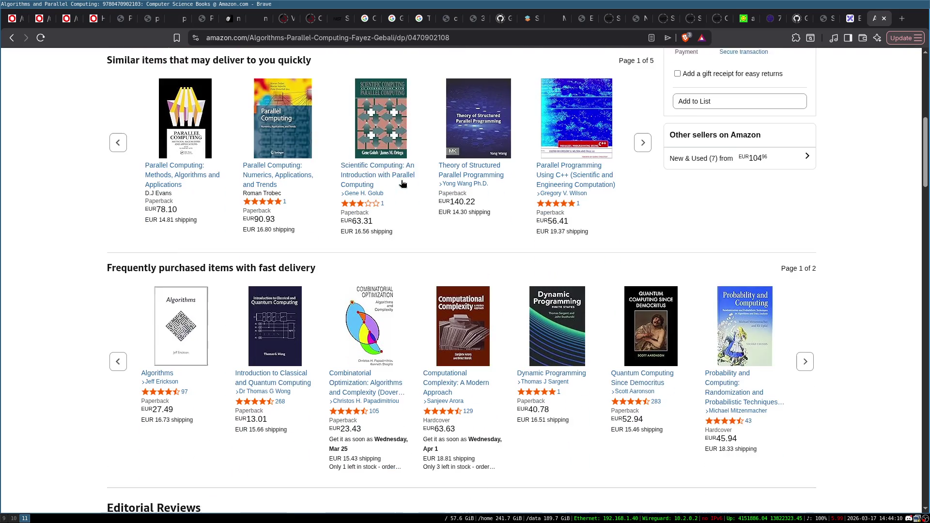
{"action": "scroll", "coordinate": [401, 183], "scroll_direction": "up", "scroll_amount": 9}
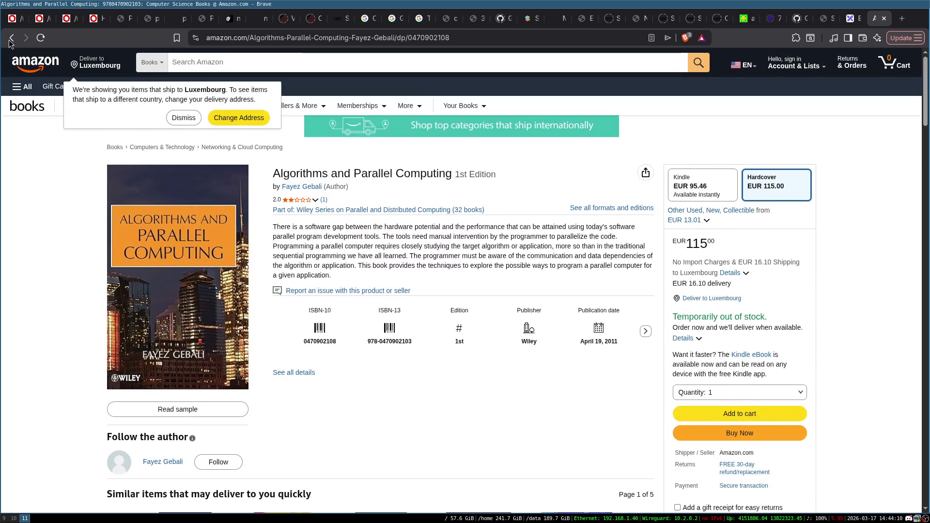
{"action": "left_click", "coordinate": [11, 40]}
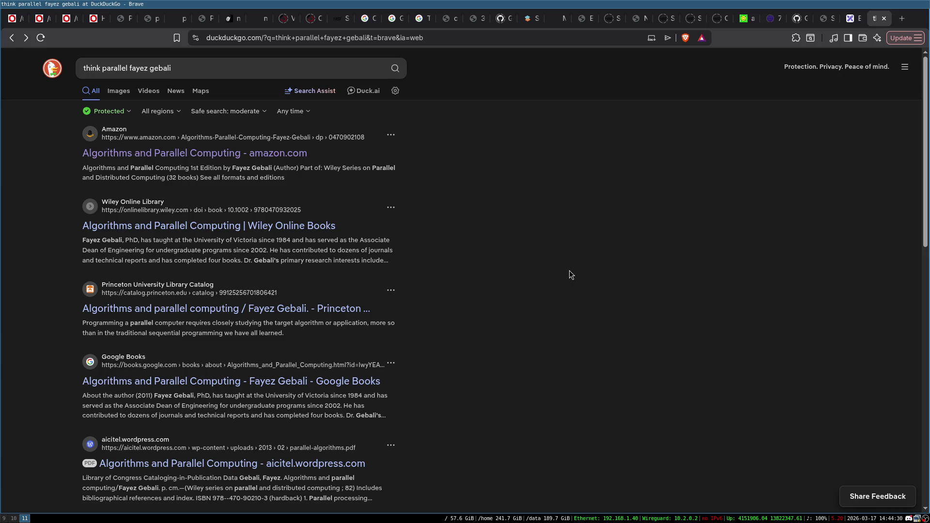
{"action": "left_click", "coordinate": [276, 76]}
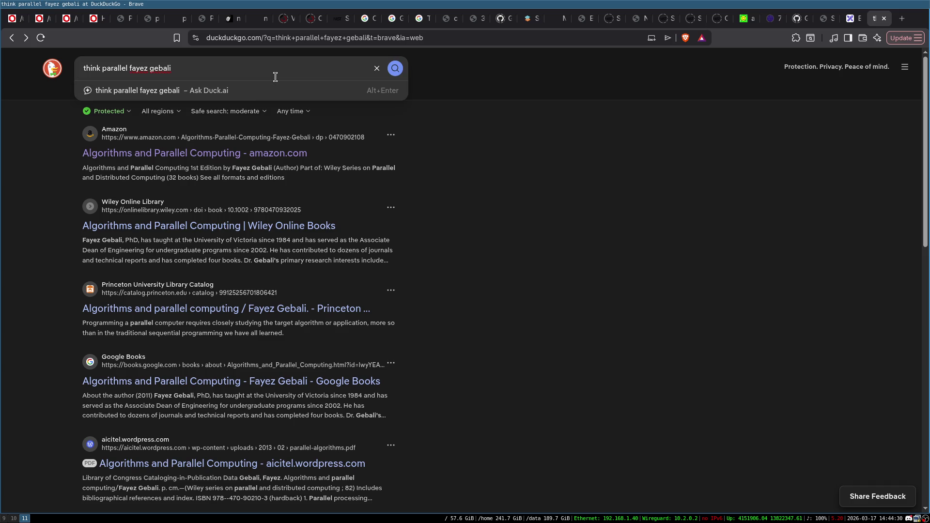
- Search for 'the design and analysis of parallel algorithms' and glance at the Lecture 2 PDF
{"action": "key", "text": "ctrl+BackSpace"}
{"action": "key", "text": "ctrl+BackSpace"}
{"action": "key", "text": "ctrl+BackSpace"}
{"action": "type", "text": "t"}
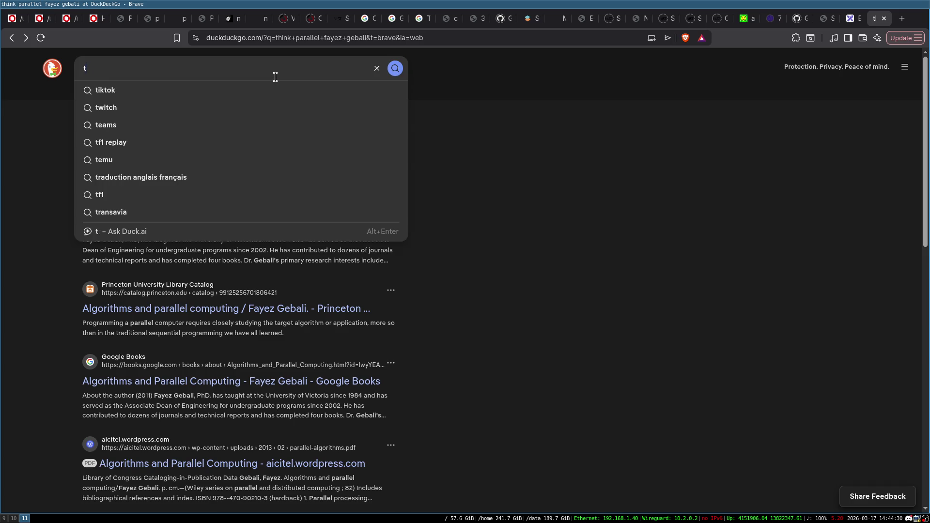
{"action": "type", "text": "he design an"}
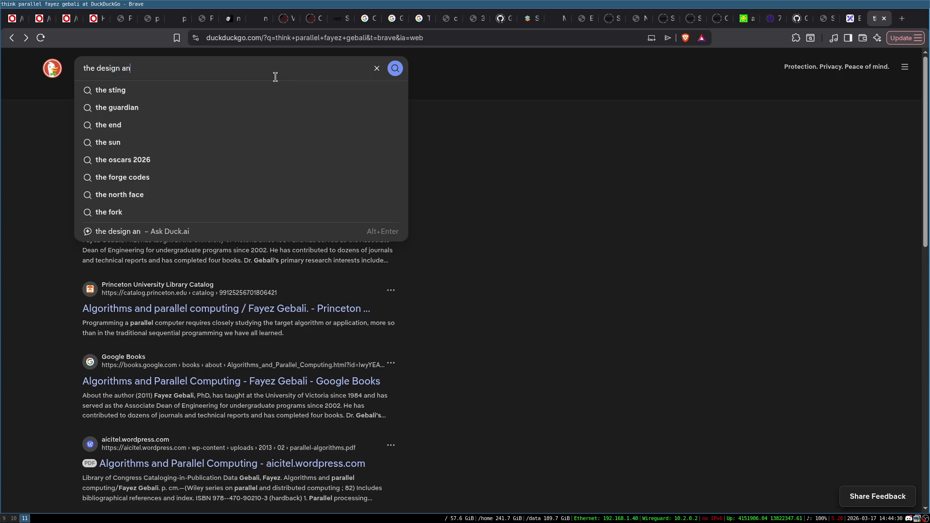
{"action": "type", "text": "d analysis"}
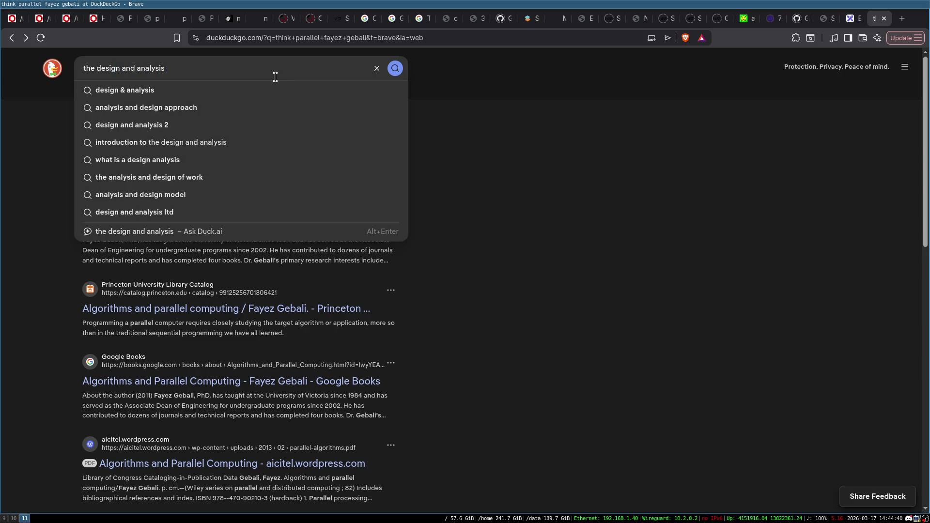
{"action": "type", "text": " or parallel al"}
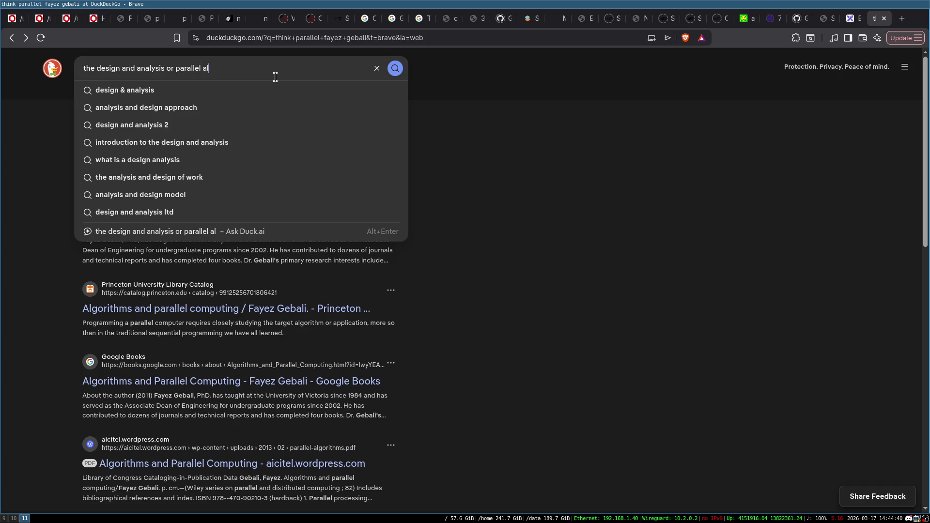
{"action": "key", "text": "Down"}
{"action": "key", "text": "Down"}
{"action": "key", "text": "Return"}
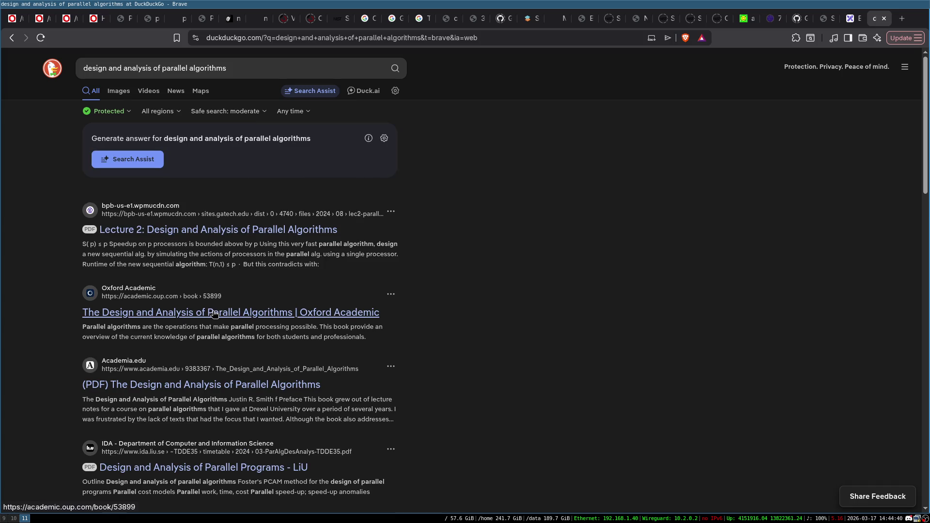
{"action": "middle_click", "coordinate": [246, 230]}
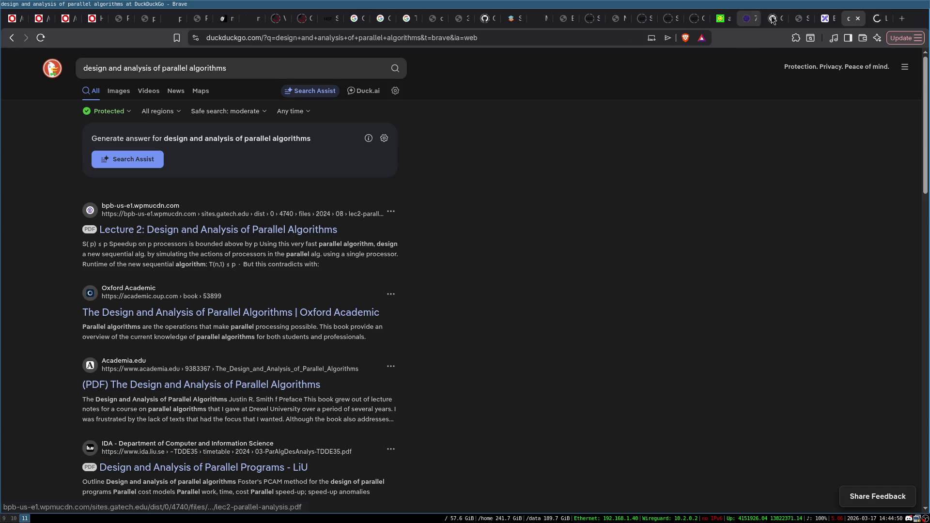
{"action": "key", "text": "ctrl+Tab"}
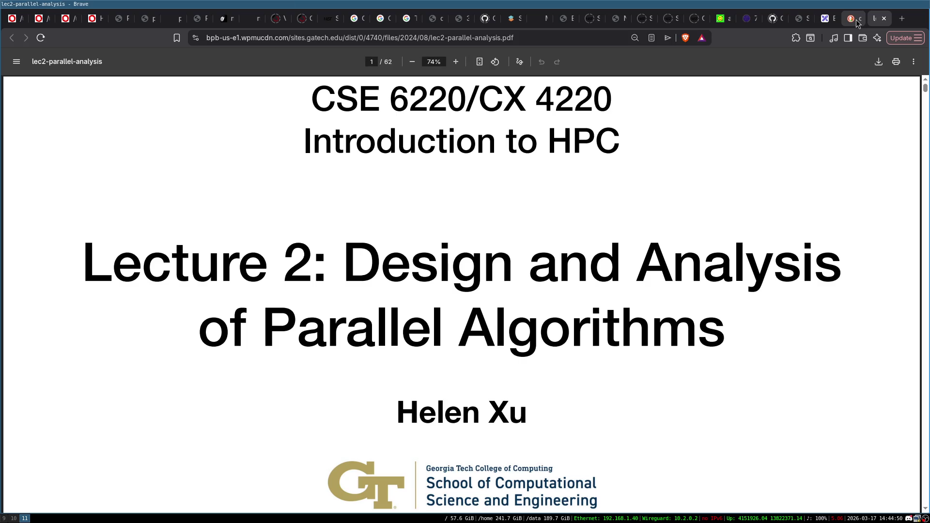
{"action": "key", "text": "ctrl+w"}
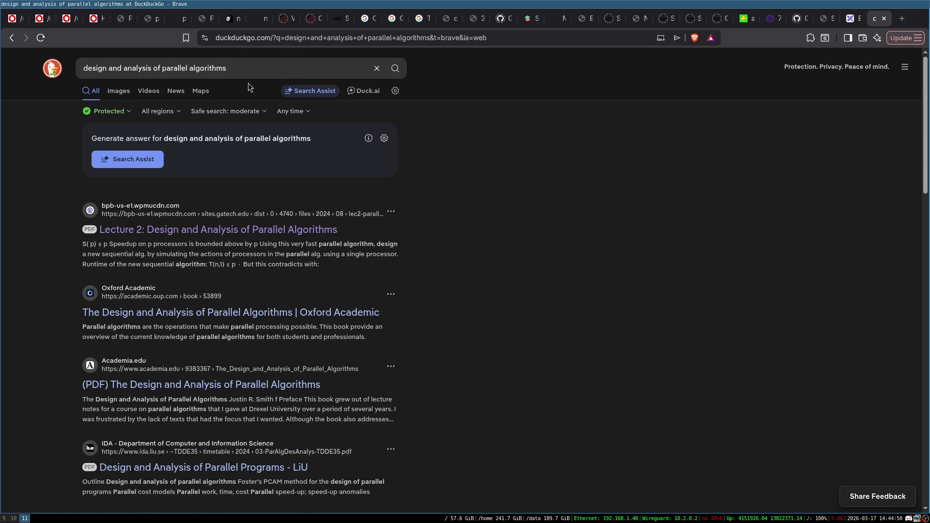
- Add the author's name to the query and open the book's Amazon listing
{"action": "left_click", "coordinate": [258, 68]}
{"action": "type", "text": "selim akl"}
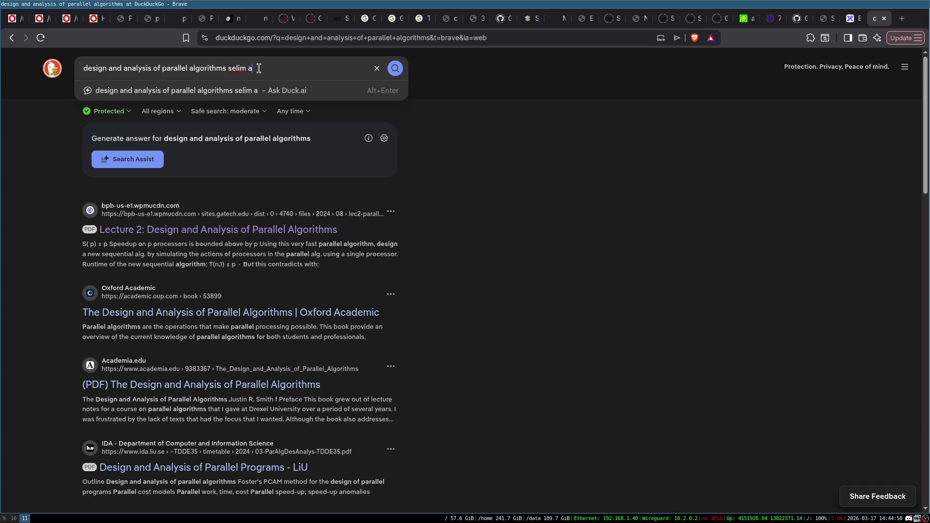
{"action": "key", "text": "Return"}
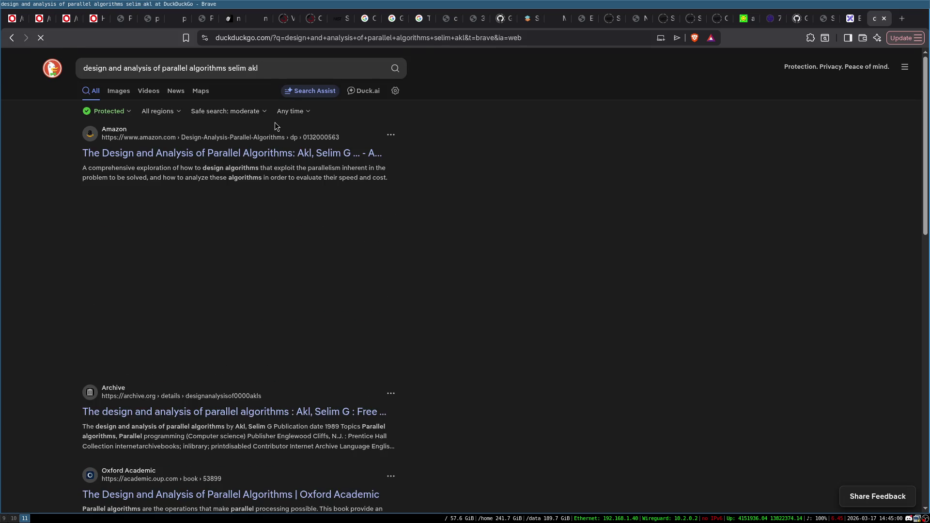
{"action": "left_click", "coordinate": [228, 156]}
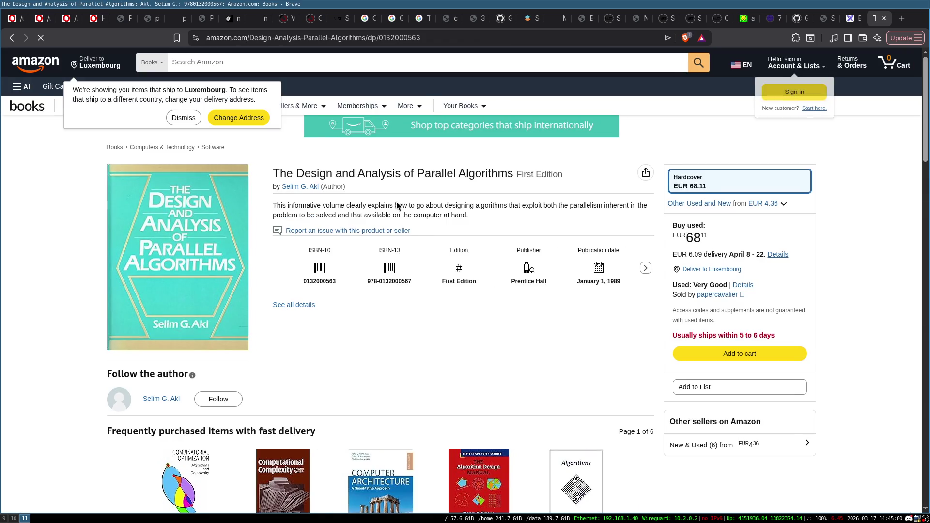
- Review the Amazon page for the 1989 Prentice Hall First Edition (EUR 68.11), then close it
{"action": "mouse_move", "coordinate": [121, 271]}
{"action": "scroll", "coordinate": [51, 281], "scroll_direction": "down", "scroll_amount": 10}
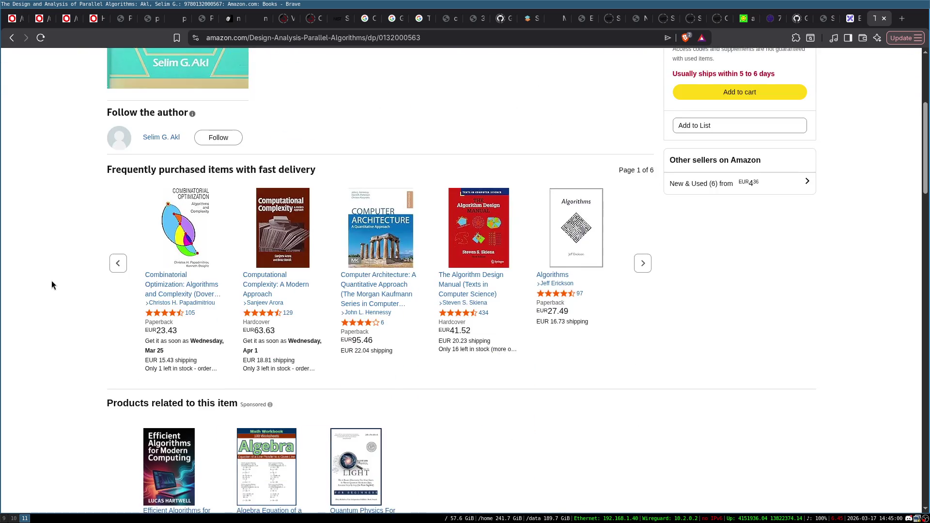
{"action": "scroll", "coordinate": [52, 281], "scroll_direction": "down", "scroll_amount": 2}
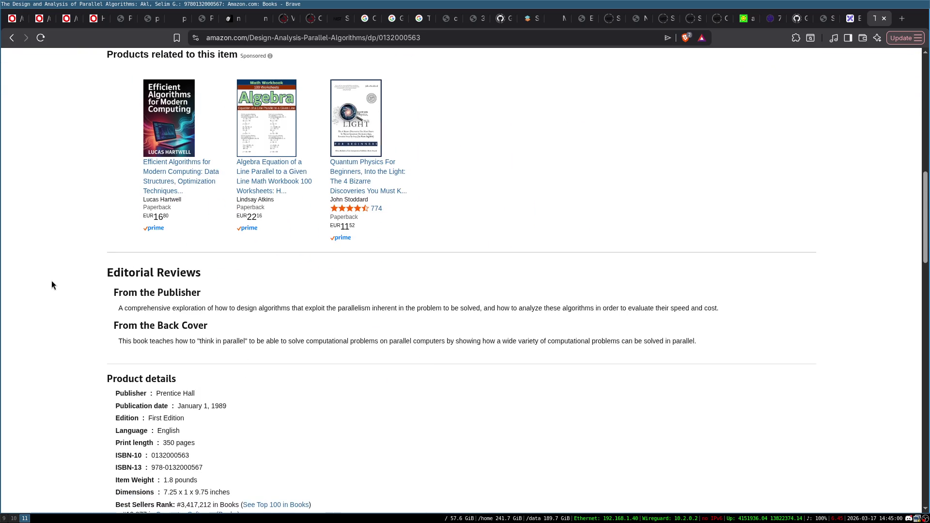
{"action": "scroll", "coordinate": [52, 285], "scroll_direction": "down", "scroll_amount": 1}
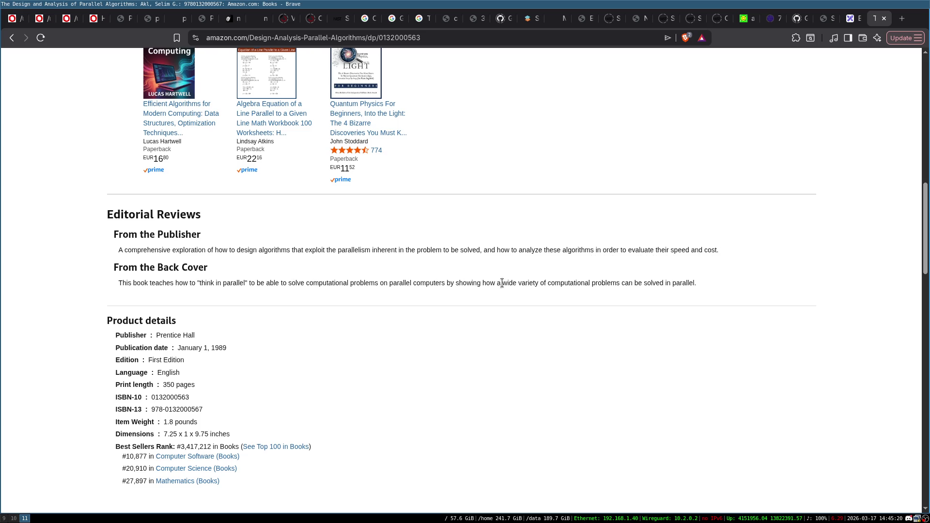
{"action": "scroll", "coordinate": [502, 283], "scroll_direction": "down", "scroll_amount": 10}
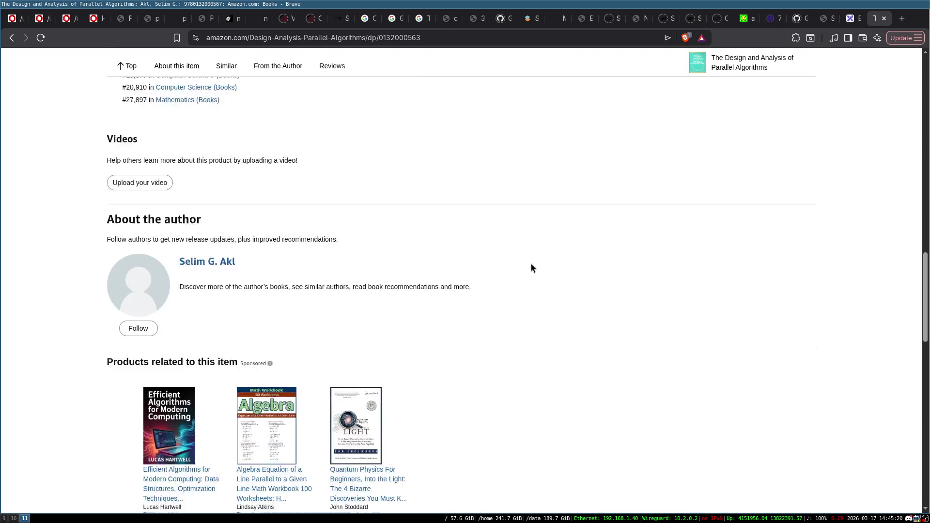
{"action": "scroll", "coordinate": [531, 268], "scroll_direction": "up", "scroll_amount": 10}
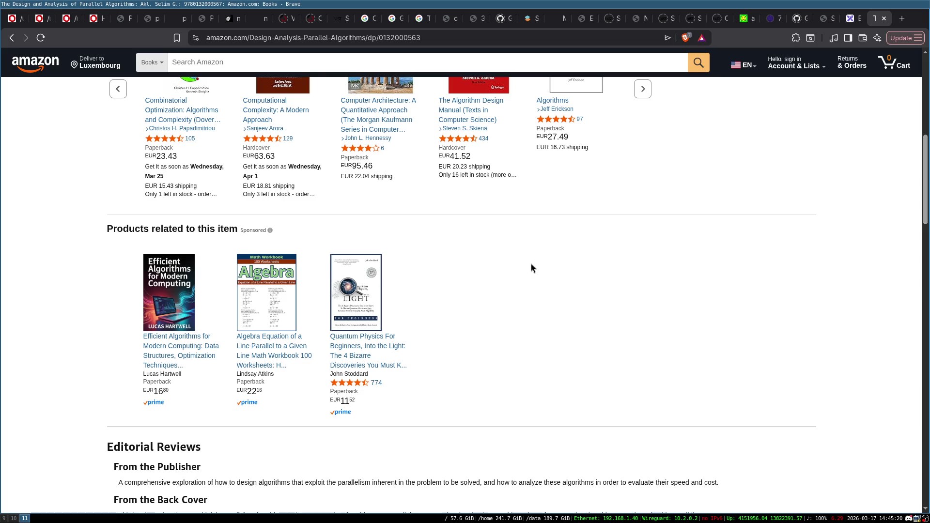
{"action": "scroll", "coordinate": [531, 264], "scroll_direction": "up", "scroll_amount": 8}
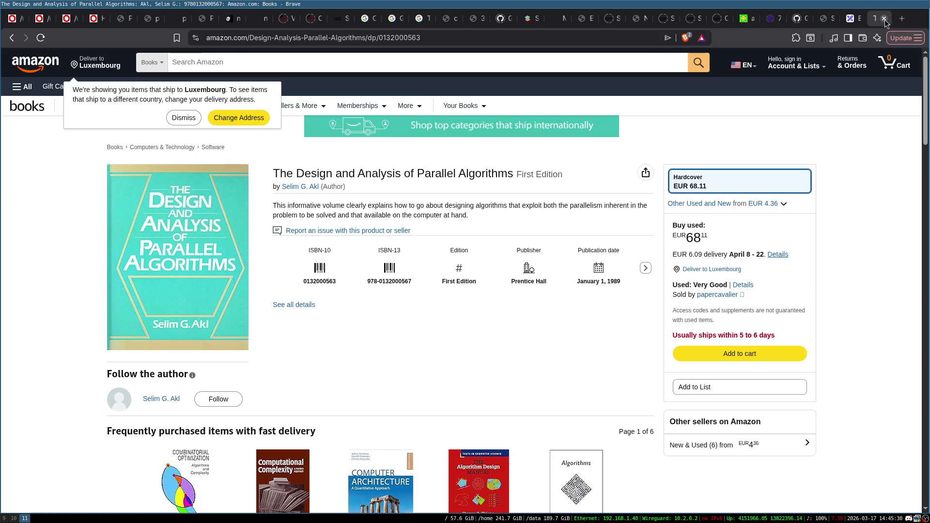
{"action": "left_click", "coordinate": [884, 20]}
- Delete the old pointer diagram and draw a large rectangle for the package
{"action": "left_click_drag", "start_coordinate": [93, 84], "coordinate": [713, 438]}
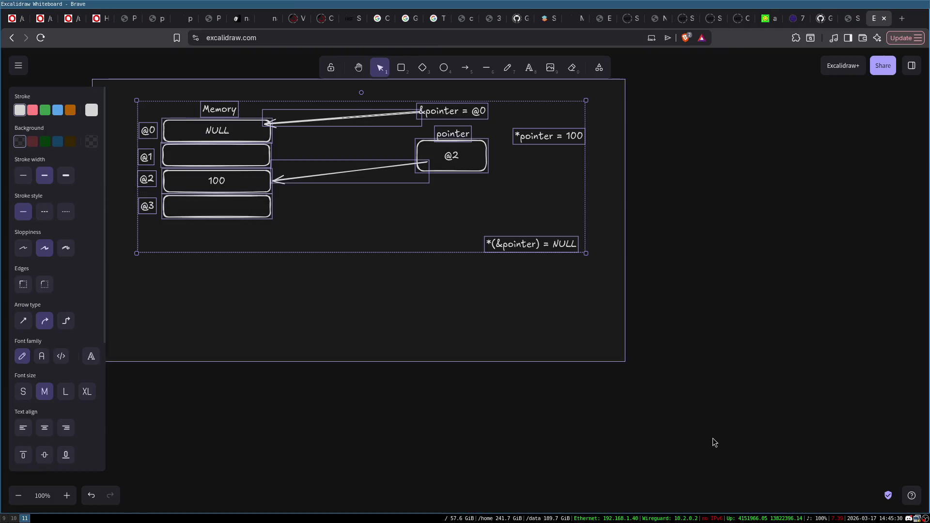
{"action": "key", "text": "Delete"}
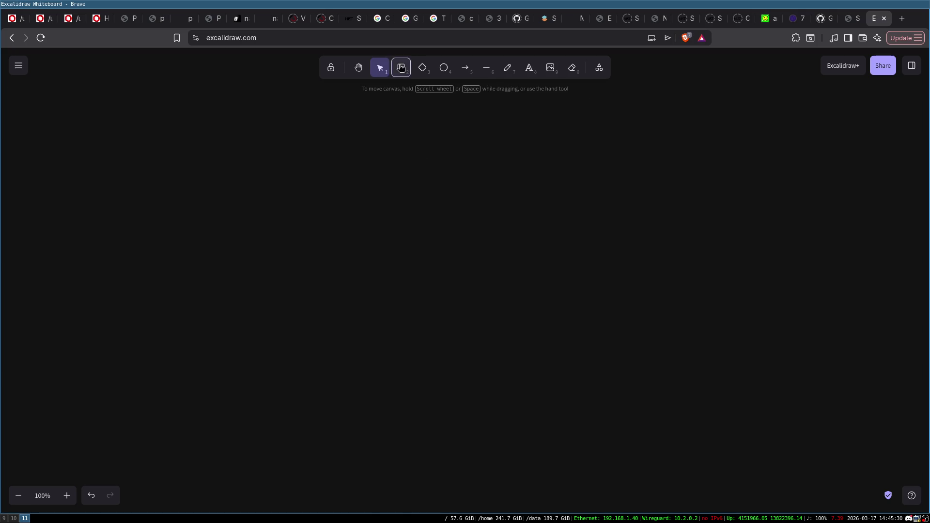
{"action": "left_click", "coordinate": [401, 68]}
{"action": "mouse_move", "coordinate": [239, 172]}
{"action": "left_mouse_down"}
{"action": "mouse_move", "coordinate": [569, 389]}
{"action": "mouse_move", "coordinate": [566, 411]}
{"action": "left_mouse_up"}
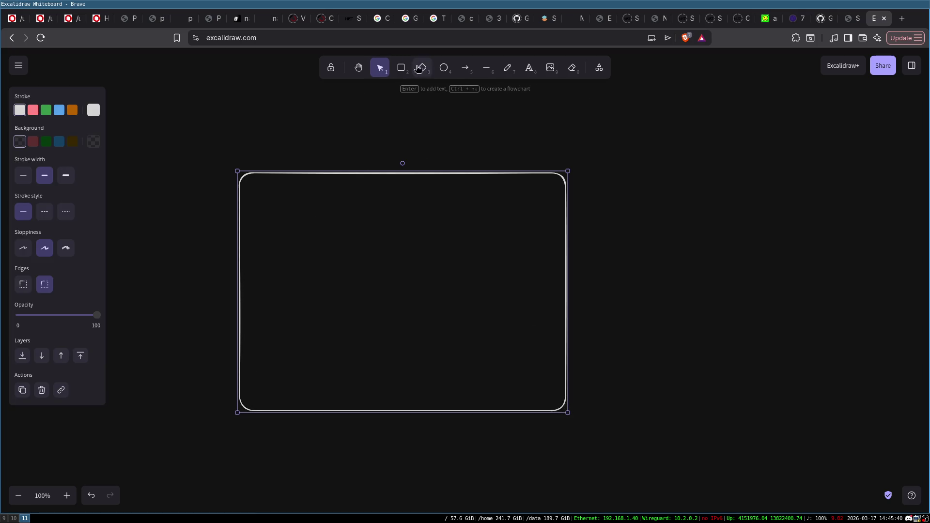
- Add a circle labelled 'Core' inside it, with a small box to its right
{"action": "left_click", "coordinate": [444, 68]}
{"action": "left_click_drag", "start_coordinate": [288, 212], "coordinate": [339, 258]}
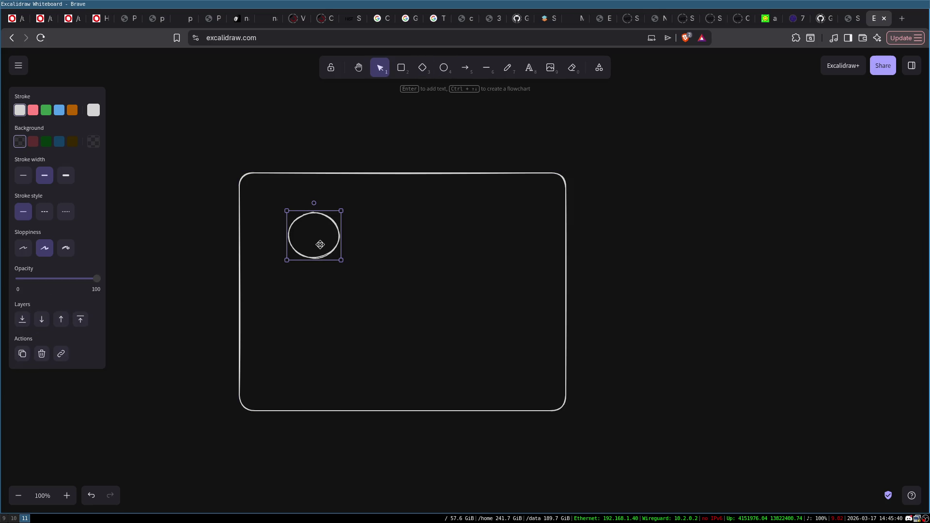
{"action": "double_click", "coordinate": [315, 234]}
{"action": "type", "text": "ore"}
{"action": "left_click", "coordinate": [329, 110]}
{"action": "left_click_drag", "start_coordinate": [299, 242], "coordinate": [297, 228]}
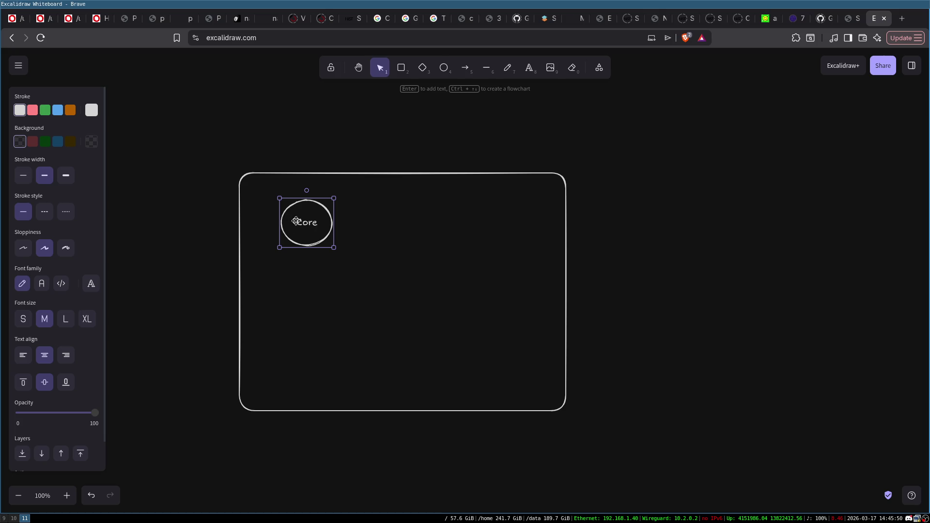
{"action": "left_click_drag", "start_coordinate": [319, 221], "coordinate": [306, 221]}
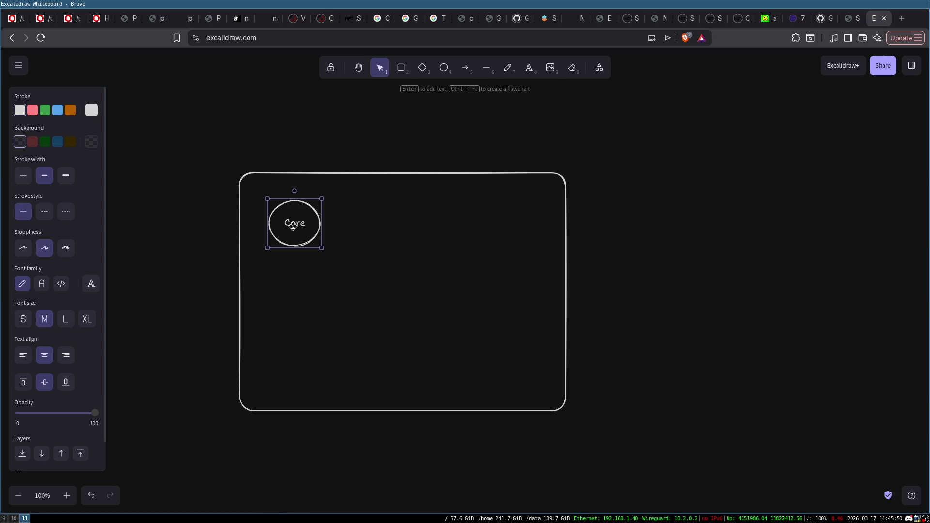
{"action": "key", "text": "Return"}
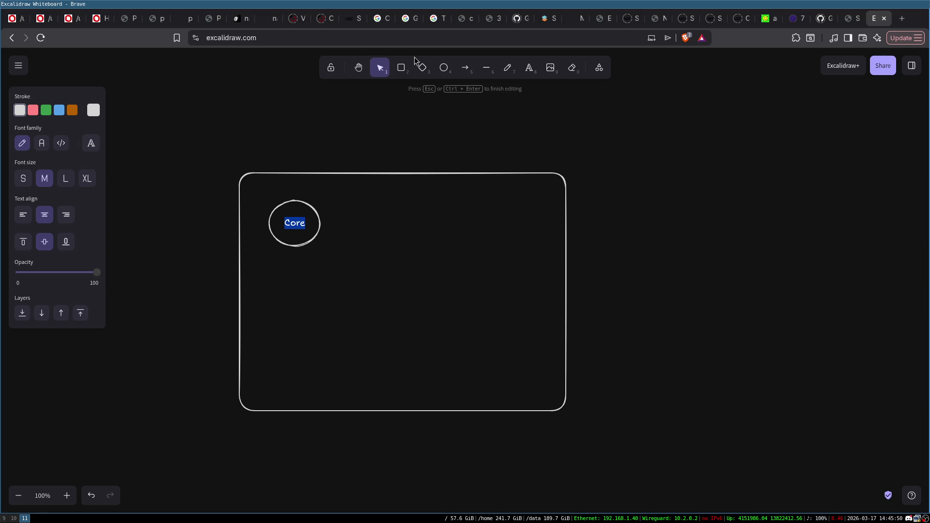
{"action": "left_click", "coordinate": [401, 68]}
{"action": "left_click_drag", "start_coordinate": [362, 196], "coordinate": [400, 243]}
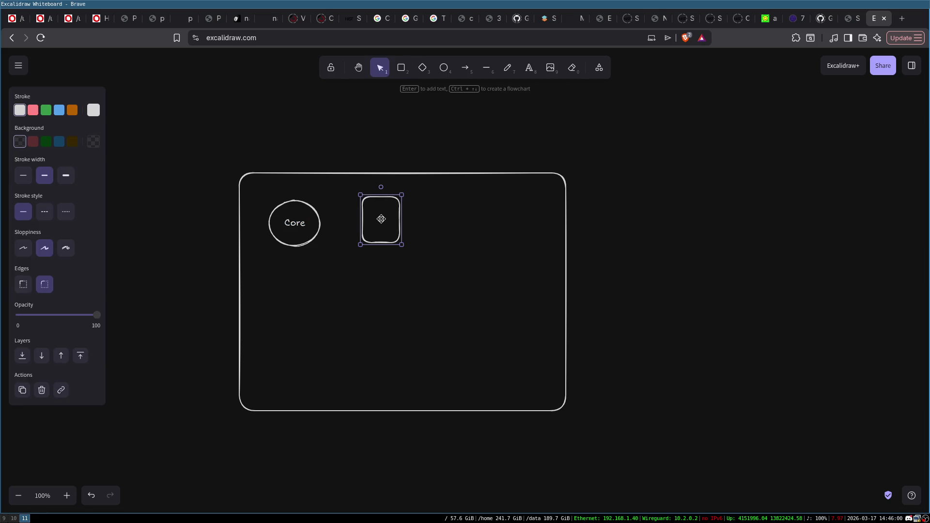
- Label the small box 'ILP SIMD' and reposition it beside Core
{"action": "double_click", "coordinate": [378, 213]}
{"action": "type", "text": "ILP"}
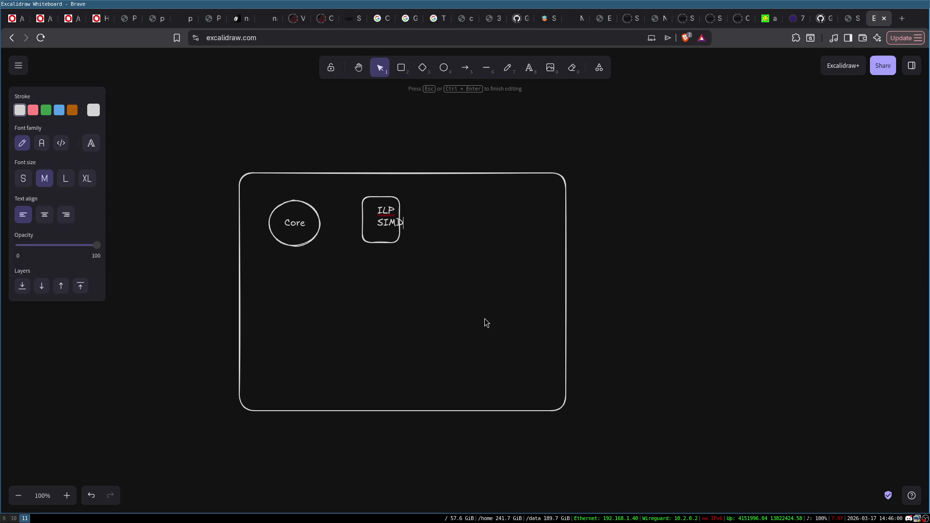
{"action": "left_click", "coordinate": [400, 203]}
{"action": "mouse_move", "coordinate": [404, 211]}
{"action": "left_mouse_down"}
{"action": "mouse_move", "coordinate": [422, 211]}
{"action": "mouse_move", "coordinate": [386, 216]}
{"action": "mouse_move", "coordinate": [406, 208]}
{"action": "left_mouse_up"}
{"action": "left_click_drag", "start_coordinate": [332, 163], "coordinate": [434, 278]}
{"action": "mouse_move", "coordinate": [401, 219]}
{"action": "left_mouse_down"}
{"action": "mouse_move", "coordinate": [377, 242]}
{"action": "mouse_move", "coordinate": [382, 222]}
{"action": "left_mouse_up"}
{"action": "left_click", "coordinate": [435, 105]}
- Draw an arrow from Core to the ILP/SIMD box and touch up its SIMD text
{"action": "left_click", "coordinate": [460, 73]}
{"action": "left_click_drag", "start_coordinate": [312, 217], "coordinate": [347, 212]}
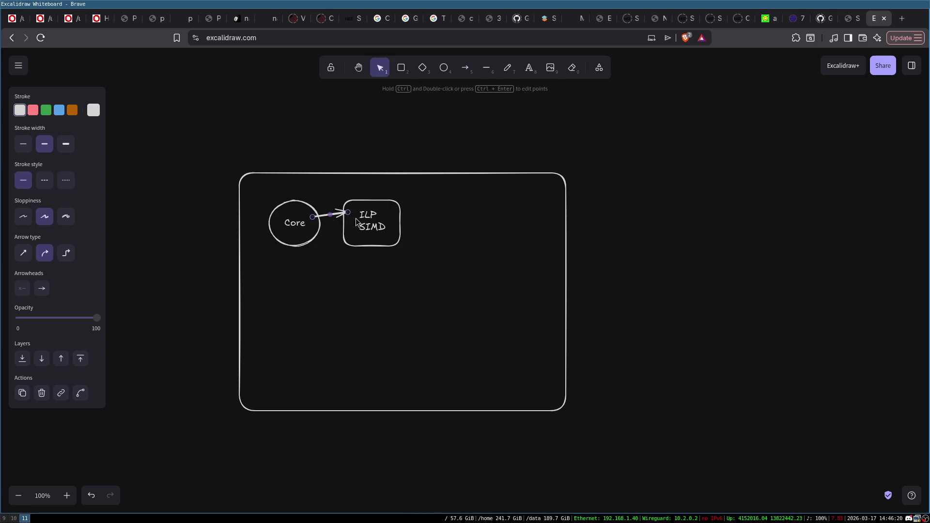
{"action": "left_click_drag", "start_coordinate": [287, 212], "coordinate": [285, 207]}
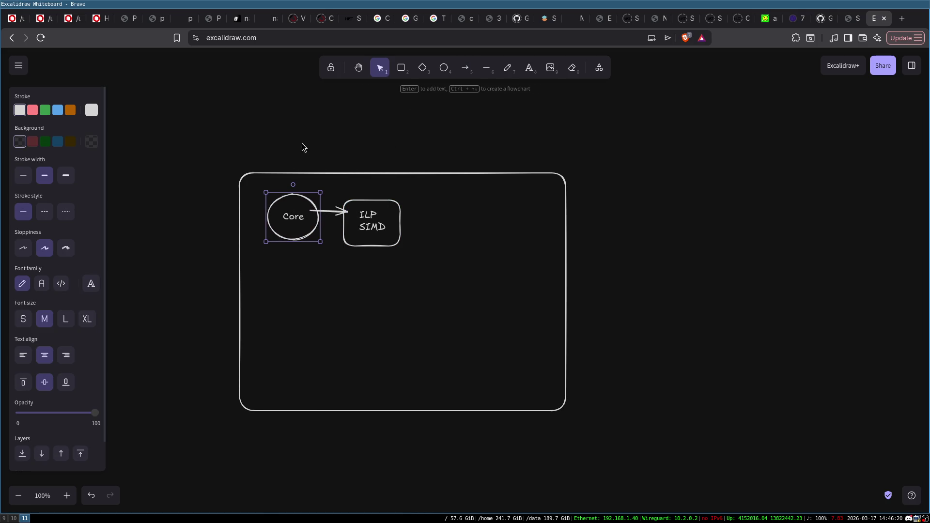
{"action": "left_click", "coordinate": [387, 215]}
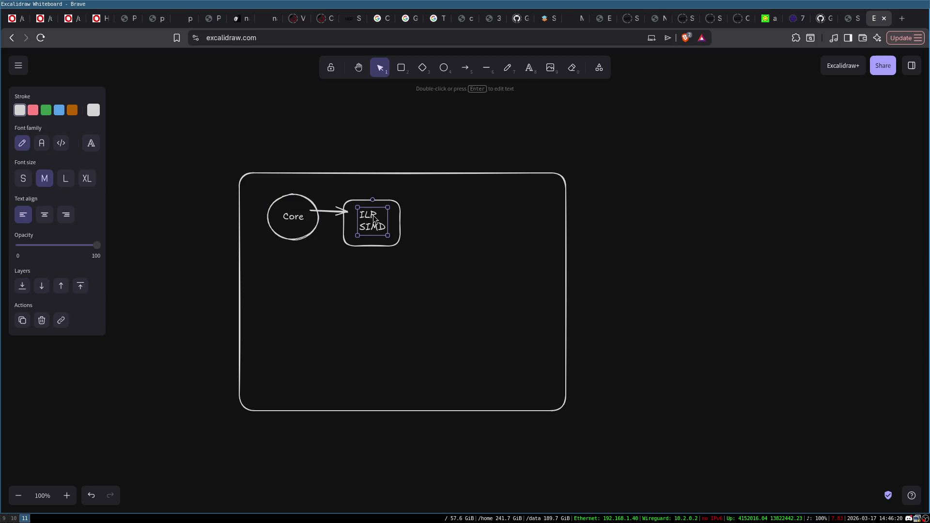
{"action": "double_click", "coordinate": [374, 224]}
{"action": "left_click", "coordinate": [374, 227]}
{"action": "double_click", "coordinate": [371, 226]}
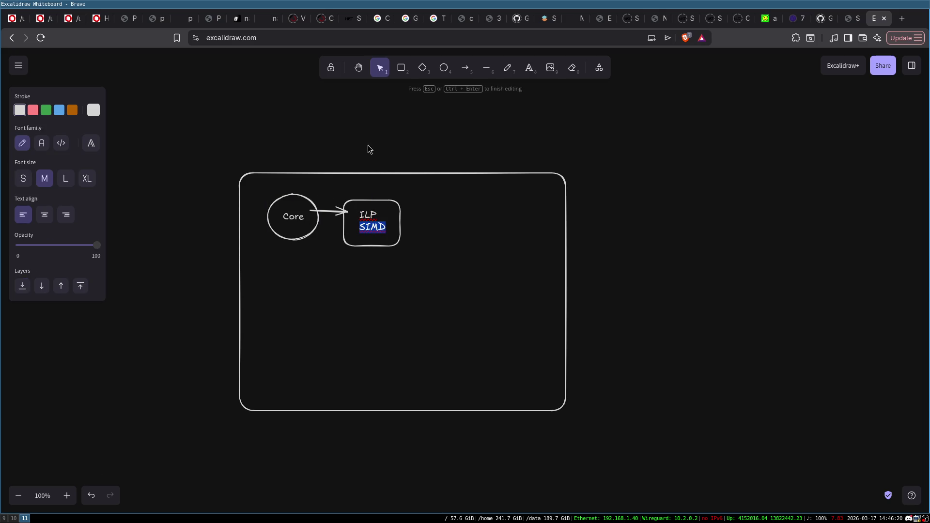
{"action": "left_click", "coordinate": [261, 192]}
- Copy the Core, arrow and ILP/SIMD group and paste duplicates below
{"action": "mouse_move", "coordinate": [262, 167]}
{"action": "left_mouse_down"}
{"action": "mouse_move", "coordinate": [390, 266]}
{"action": "mouse_move", "coordinate": [420, 272]}
{"action": "mouse_move", "coordinate": [281, 296]}
{"action": "mouse_move", "coordinate": [295, 380]}
{"action": "mouse_move", "coordinate": [295, 371]}
{"action": "left_mouse_up"}
{"action": "key", "text": "ctrl+c"}
{"action": "key", "text": "ctrl+v"}
{"action": "key", "text": "ctrl+v"}
{"action": "left_click", "coordinate": [207, 251]}
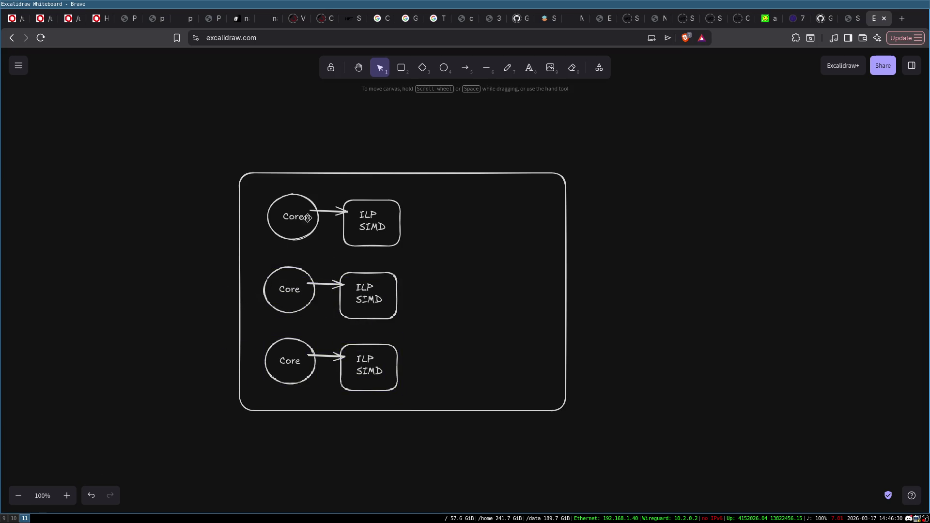
- Select the whole diagram and move it up and to the right
{"action": "left_click", "coordinate": [402, 68]}
{"action": "key", "text": "v"}
{"action": "left_click_drag", "start_coordinate": [217, 147], "coordinate": [615, 494]}
{"action": "mouse_move", "coordinate": [459, 306]}
{"action": "left_mouse_down"}
{"action": "mouse_move", "coordinate": [594, 239]}
{"action": "mouse_move", "coordinate": [538, 244]}
{"action": "mouse_move", "coordinate": [504, 264]}
{"action": "left_mouse_up"}
- Write 'CPU package' in the big rectangle's lower-right corner
{"action": "double_click", "coordinate": [549, 357]}
{"action": "type", "text": "CPU package"}
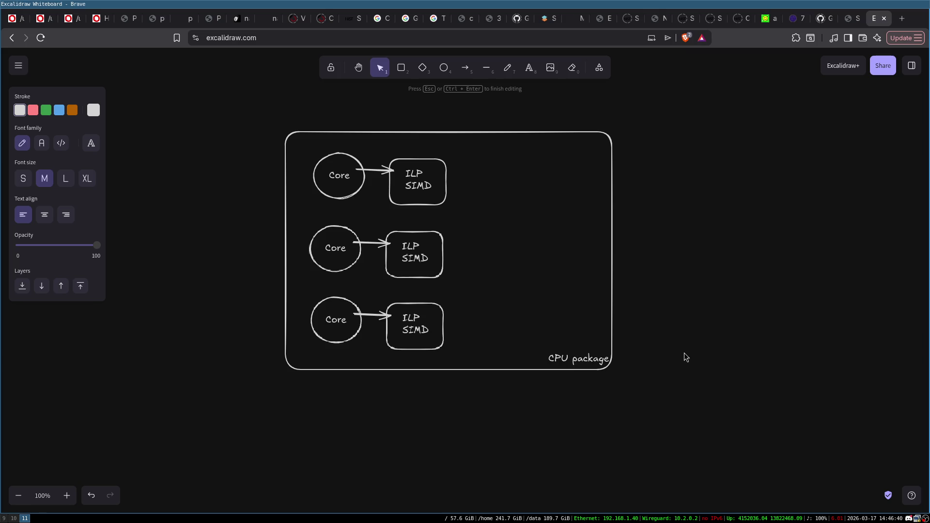
{"action": "left_click", "coordinate": [686, 358]}
{"action": "left_click", "coordinate": [565, 357]}
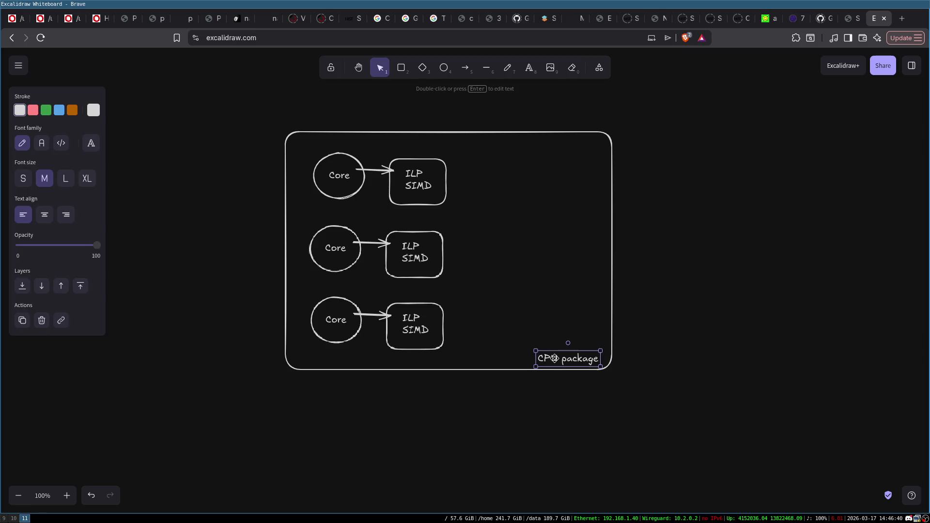
{"action": "left_click", "coordinate": [746, 190]}
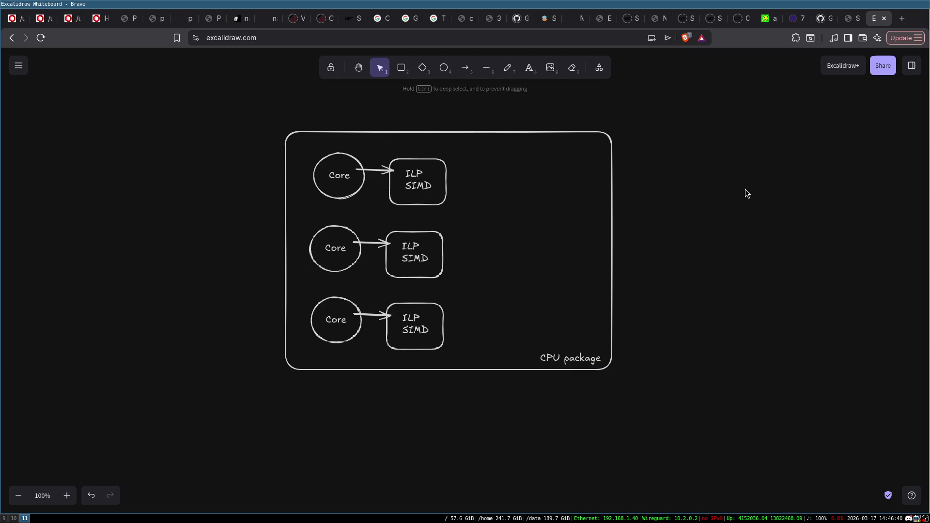
- Draw a tall box on the package's right side and label it 'L3'
{"action": "left_click", "coordinate": [401, 68]}
{"action": "mouse_move", "coordinate": [484, 162]}
{"action": "left_mouse_down"}
{"action": "mouse_move", "coordinate": [592, 342]}
{"action": "mouse_move", "coordinate": [601, 342]}
{"action": "left_mouse_up"}
{"action": "double_click", "coordinate": [541, 237]}
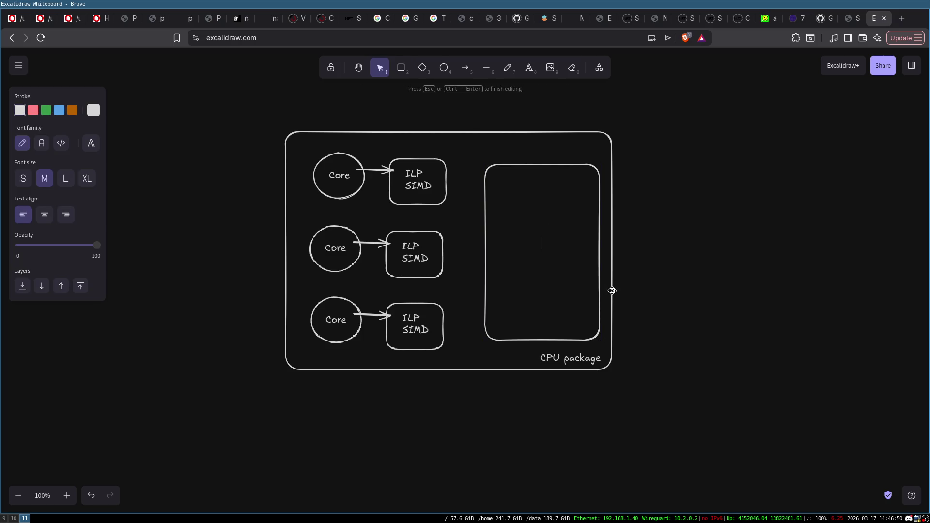
{"action": "type", "text": "L3"}
{"action": "left_click", "coordinate": [701, 296]}
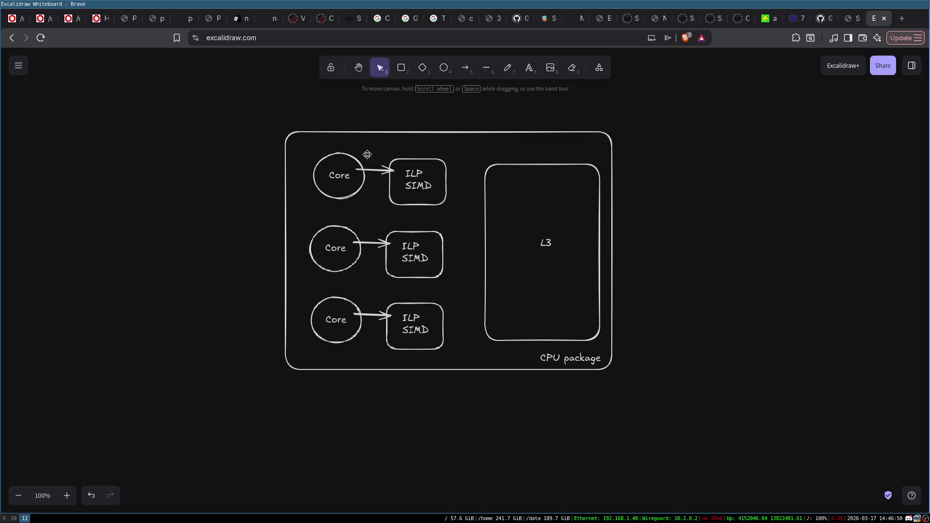
- Select the top, middle and bottom Core circles in turn
{"action": "left_click", "coordinate": [333, 176]}
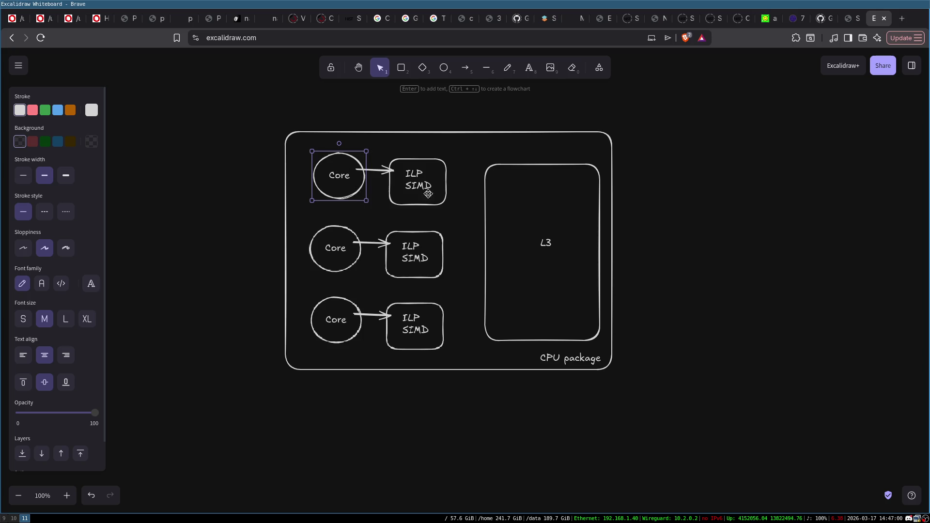
{"action": "left_click", "coordinate": [278, 119]}
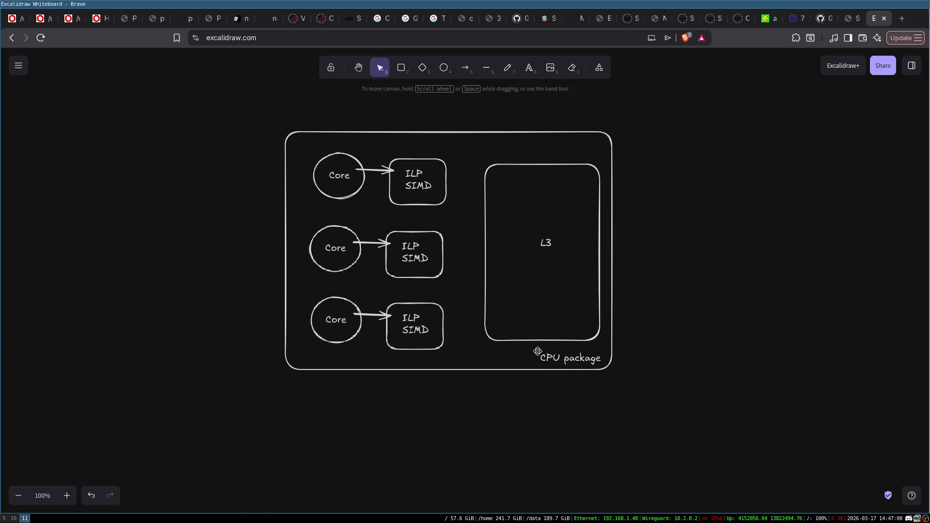
{"action": "left_click", "coordinate": [335, 180]}
{"action": "left_click", "coordinate": [331, 235]}
{"action": "left_click", "coordinate": [334, 326]}
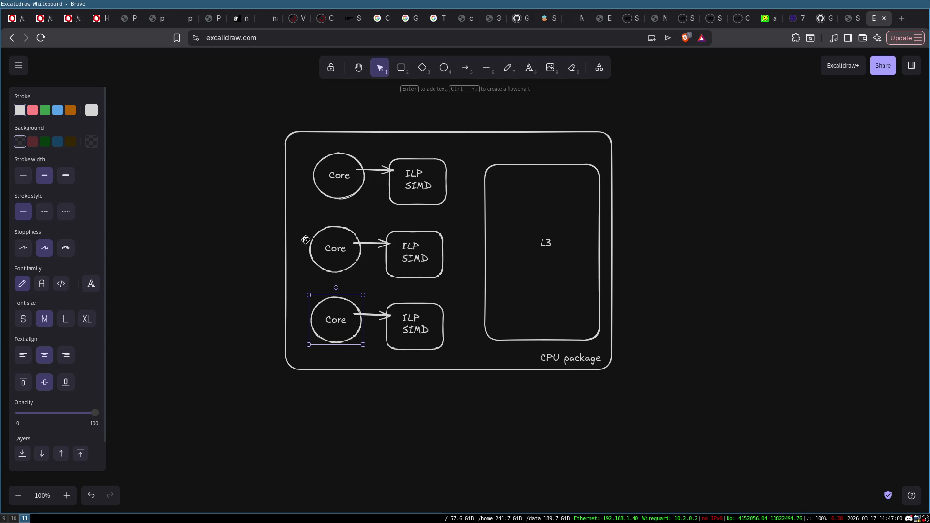
{"action": "left_click", "coordinate": [216, 217]}
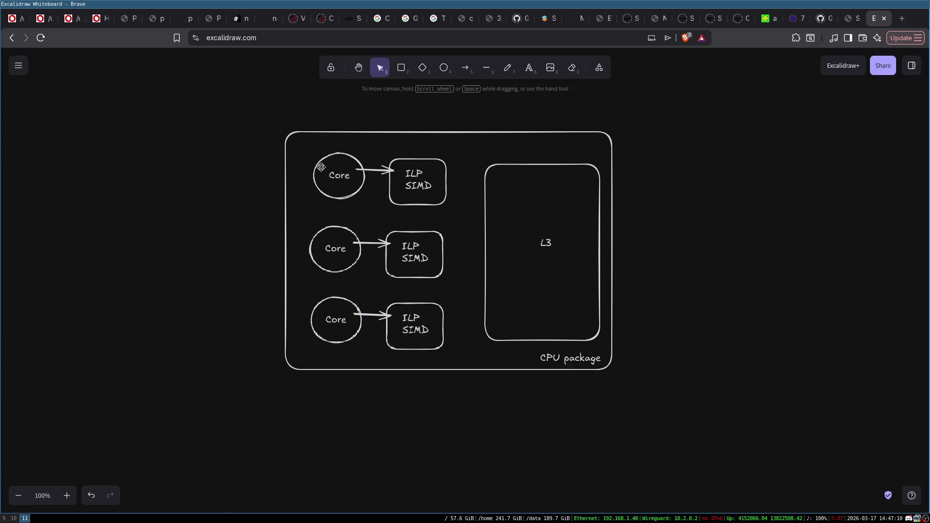
{"action": "left_click", "coordinate": [321, 167]}
{"action": "left_click", "coordinate": [342, 263]}
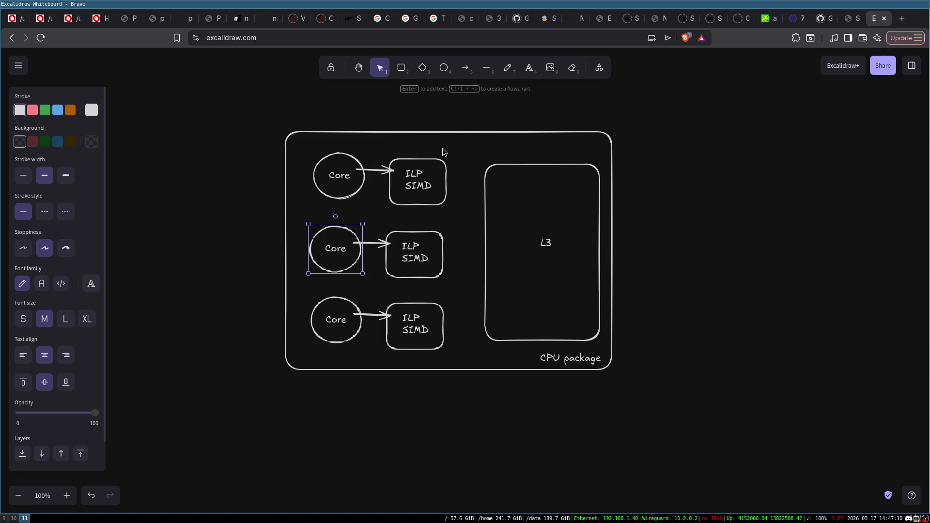
{"action": "left_click", "coordinate": [344, 174]}
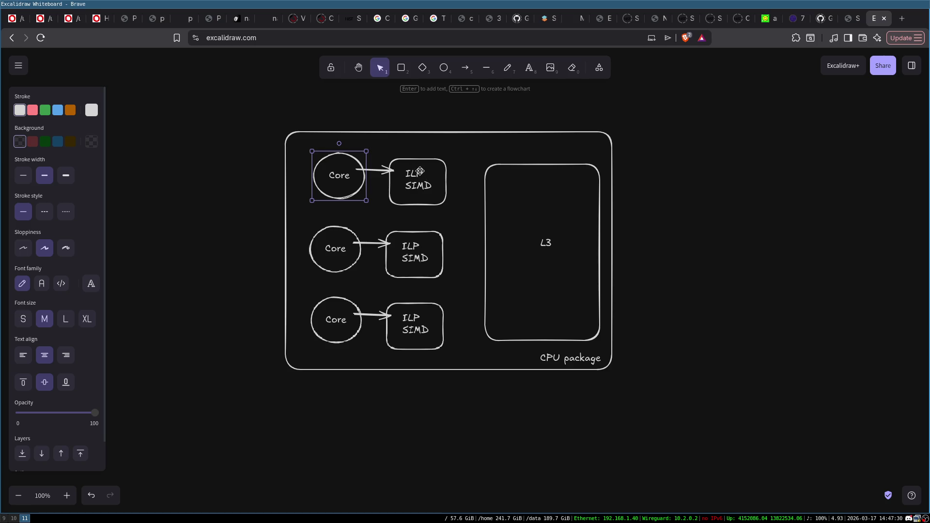
- Shift the L3 cache box slightly left and recentre its label inside it
{"action": "left_click", "coordinate": [251, 139]}
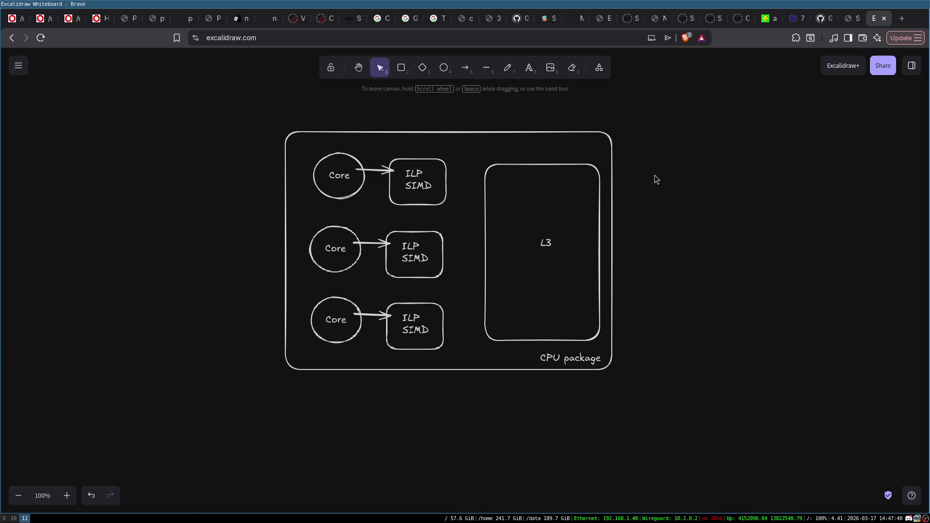
{"action": "left_click", "coordinate": [531, 165]}
{"action": "left_click_drag", "start_coordinate": [531, 165], "coordinate": [520, 165]}
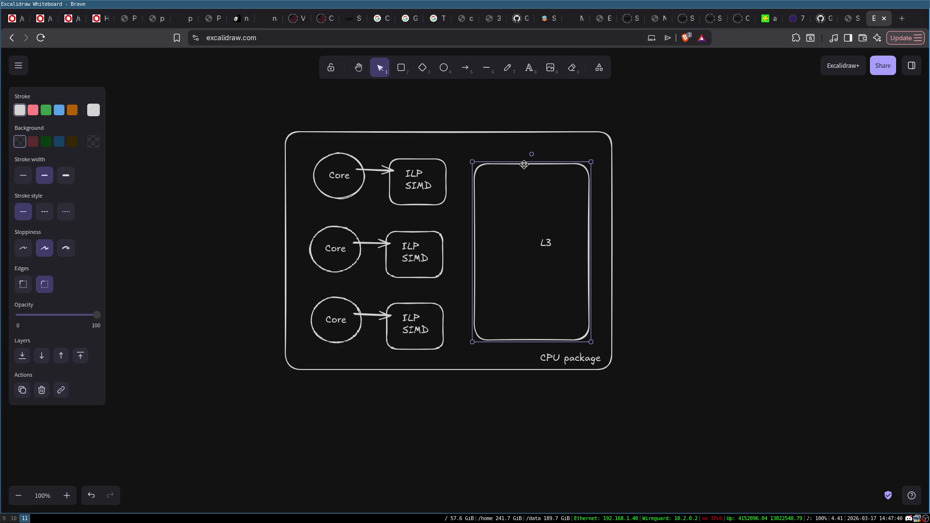
{"action": "left_click", "coordinate": [546, 241]}
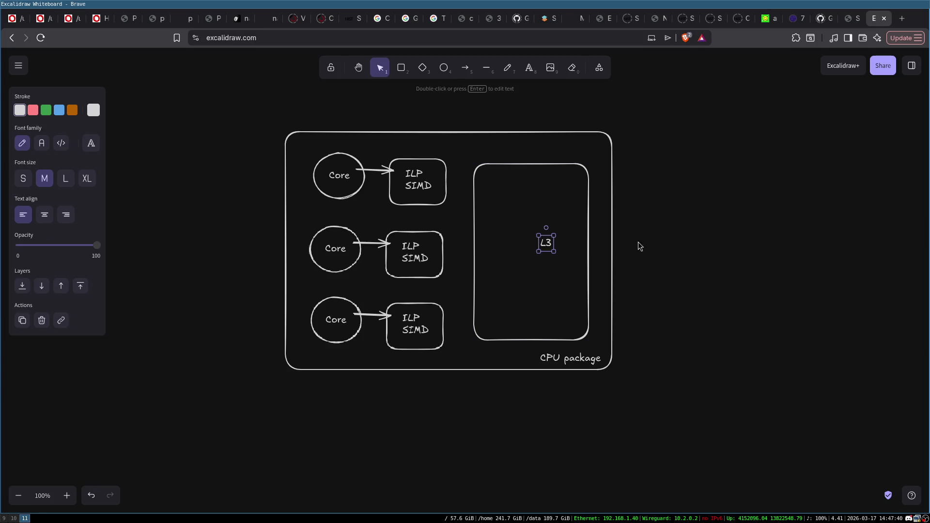
{"action": "left_click_drag", "start_coordinate": [544, 246], "coordinate": [531, 253]}
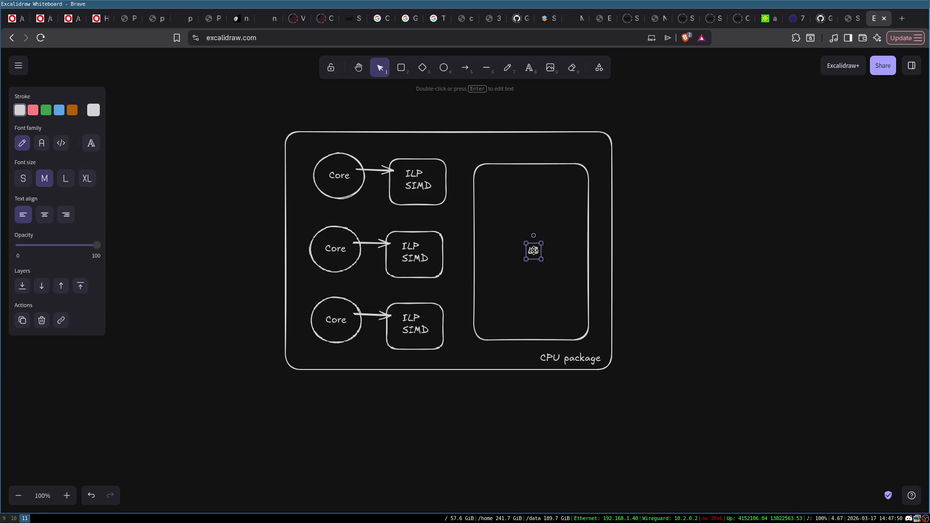
{"action": "left_click", "coordinate": [748, 251]}
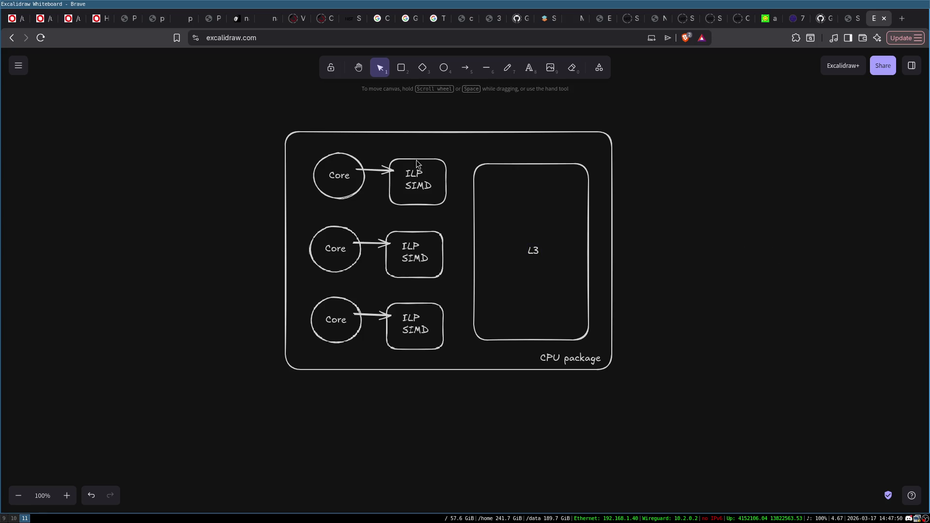
{"action": "left_click", "coordinate": [359, 175]}
{"action": "left_click", "coordinate": [493, 189]}
- Rename the L3 cache label to LLC
{"action": "double_click", "coordinate": [528, 262]}
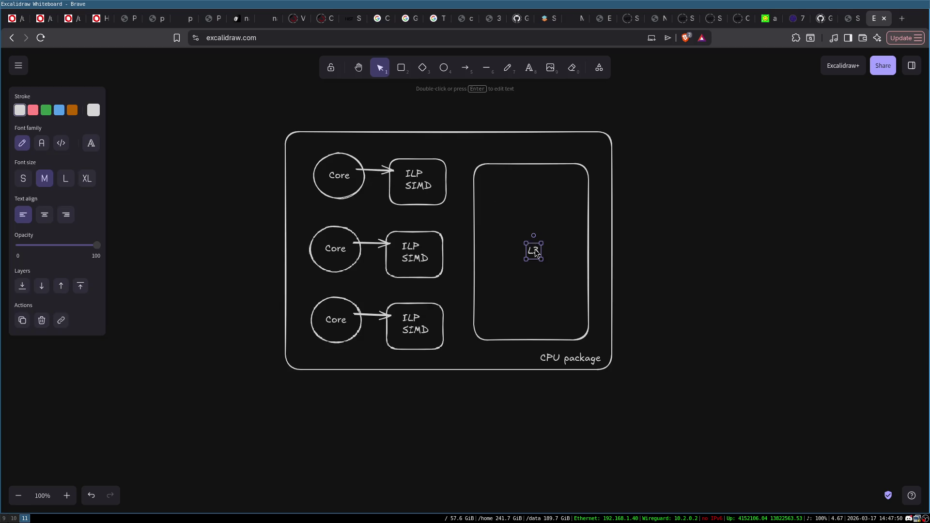
{"action": "type", "text": "LLC"}
{"action": "left_click", "coordinate": [704, 245]}
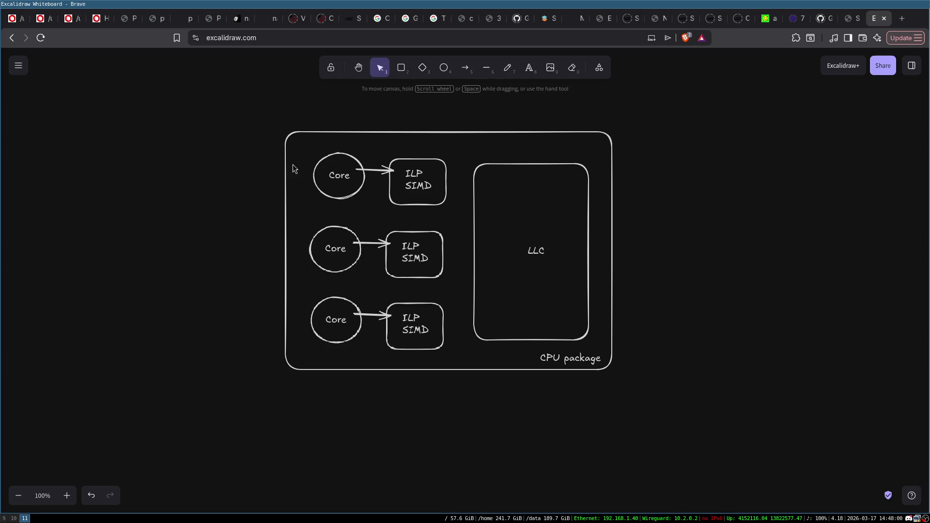
- Nudge the LLC box slightly down and to the right
{"action": "left_click_drag", "start_coordinate": [573, 160], "coordinate": [575, 164]}
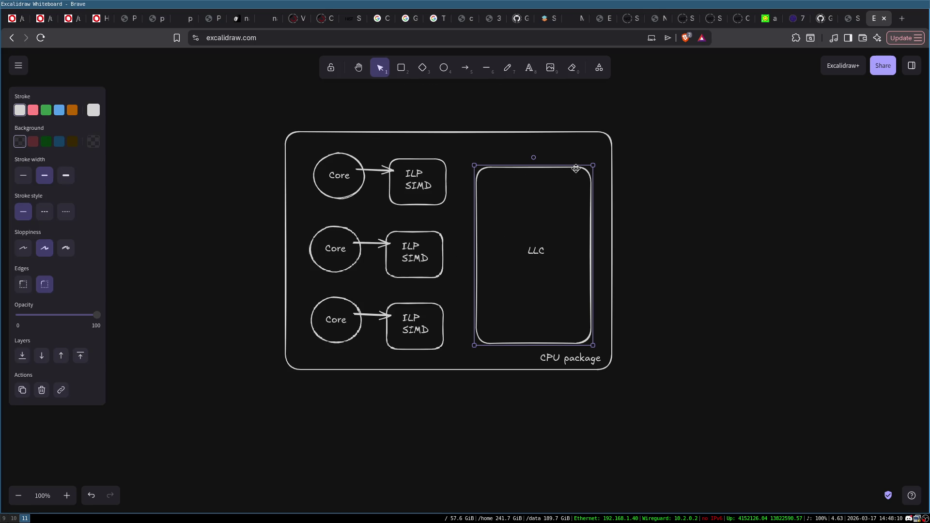
{"action": "left_click", "coordinate": [560, 148]}
{"action": "left_click", "coordinate": [565, 167]}
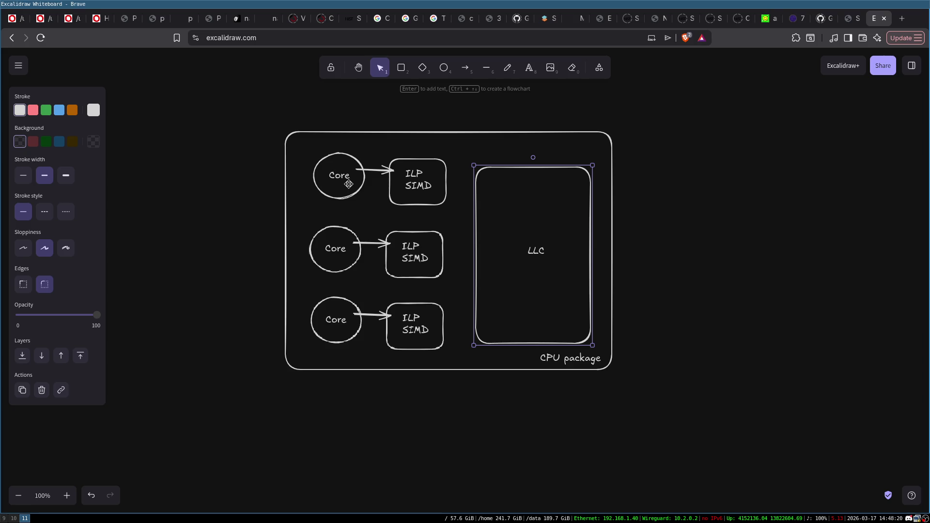
{"action": "left_click", "coordinate": [734, 220]}
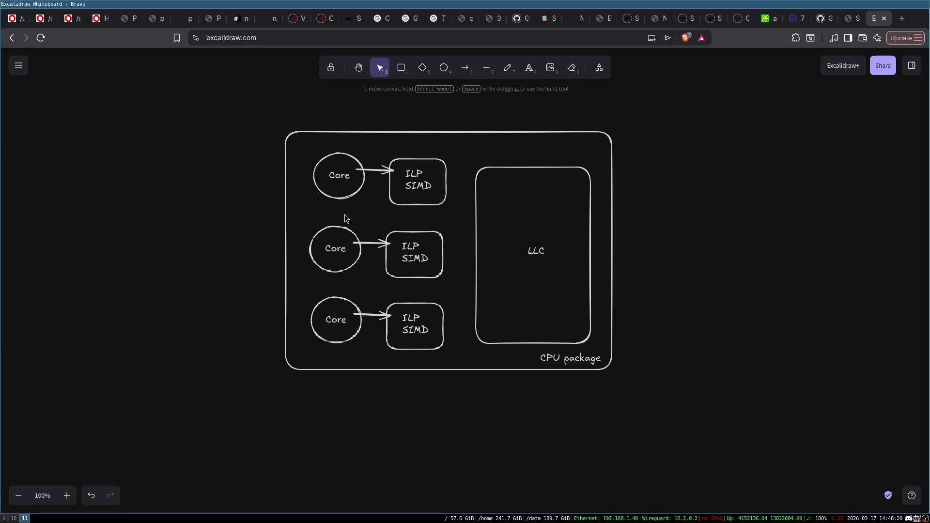
{"action": "left_click", "coordinate": [346, 169]}
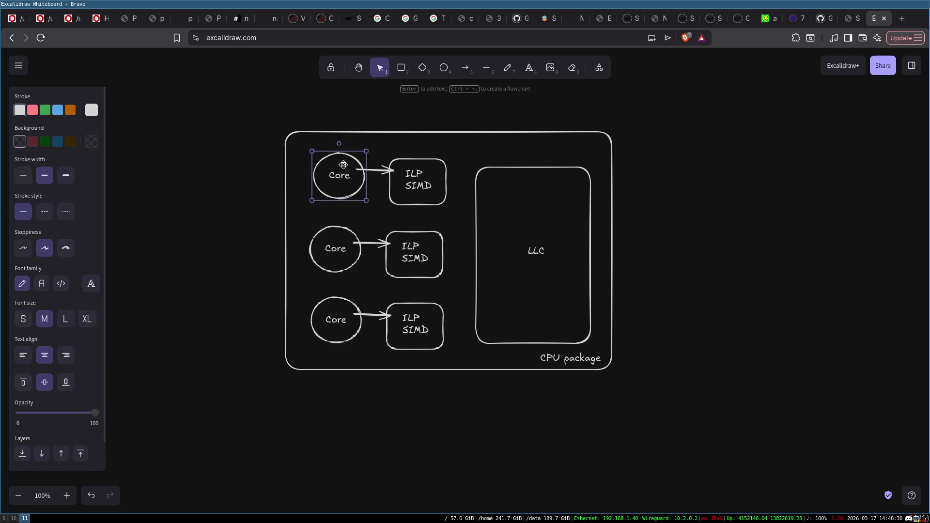
{"action": "left_click_drag", "start_coordinate": [250, 128], "coordinate": [473, 286]}
{"action": "left_click", "coordinate": [680, 300]}
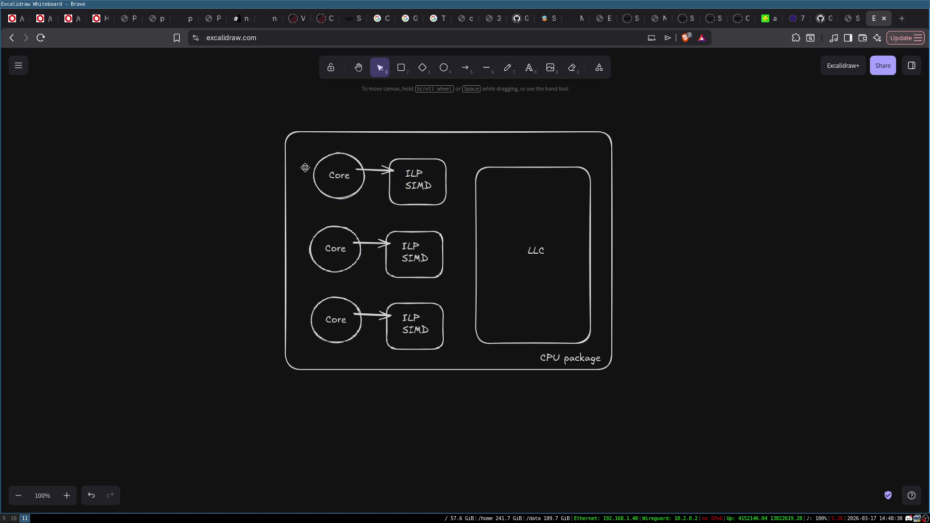
{"action": "left_click", "coordinate": [401, 67]}
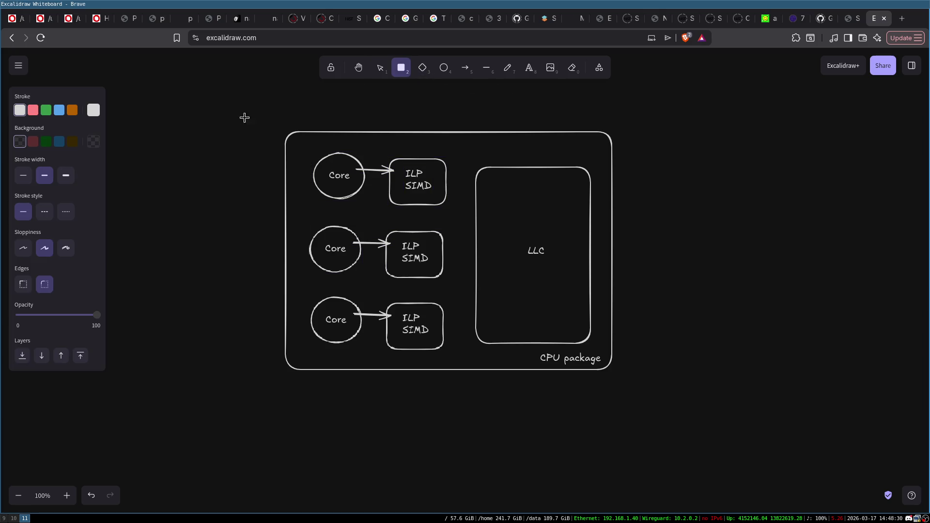
- Draw a tall box left of the CPU package with a centred DRAM label
{"action": "mouse_move", "coordinate": [185, 135]}
{"action": "left_mouse_down"}
{"action": "mouse_move", "coordinate": [233, 376]}
{"action": "mouse_move", "coordinate": [242, 377]}
{"action": "left_mouse_up"}
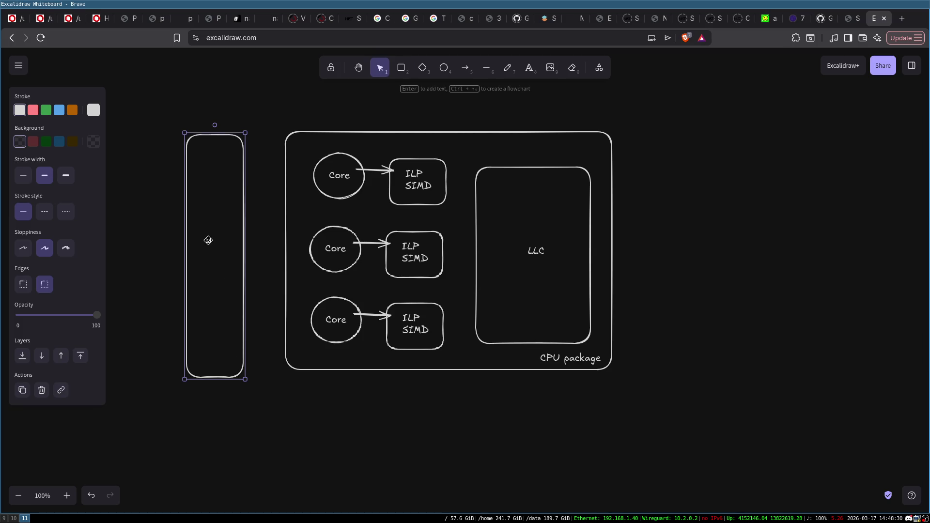
{"action": "left_click", "coordinate": [224, 241]}
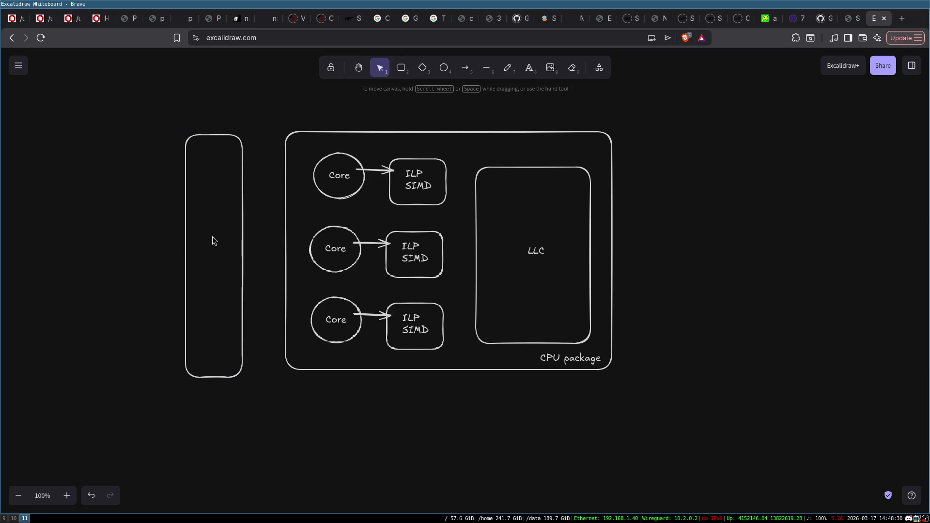
{"action": "double_click", "coordinate": [212, 237]}
{"action": "type", "text": "DRAM"}
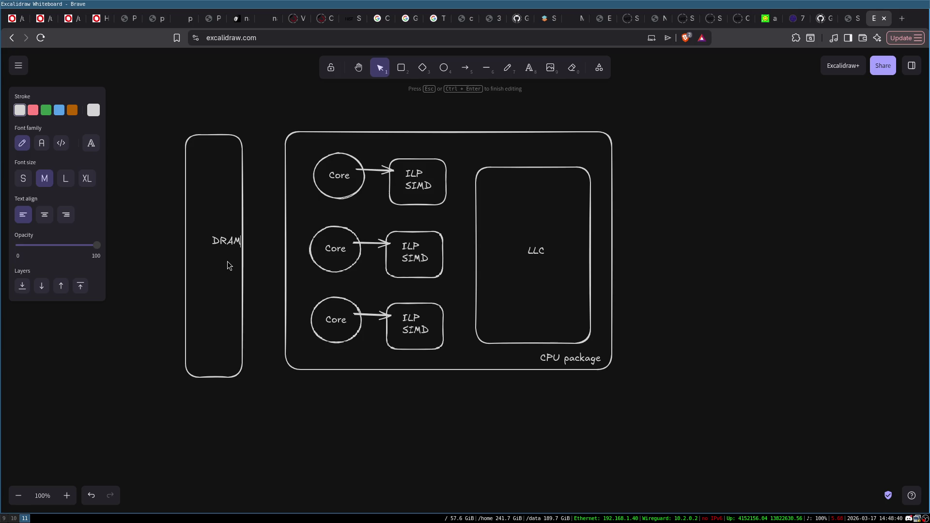
{"action": "left_click", "coordinate": [252, 242]}
{"action": "mouse_move", "coordinate": [234, 236]}
{"action": "left_mouse_down"}
{"action": "mouse_move", "coordinate": [217, 235]}
{"action": "mouse_move", "coordinate": [219, 244]}
{"action": "left_mouse_up"}
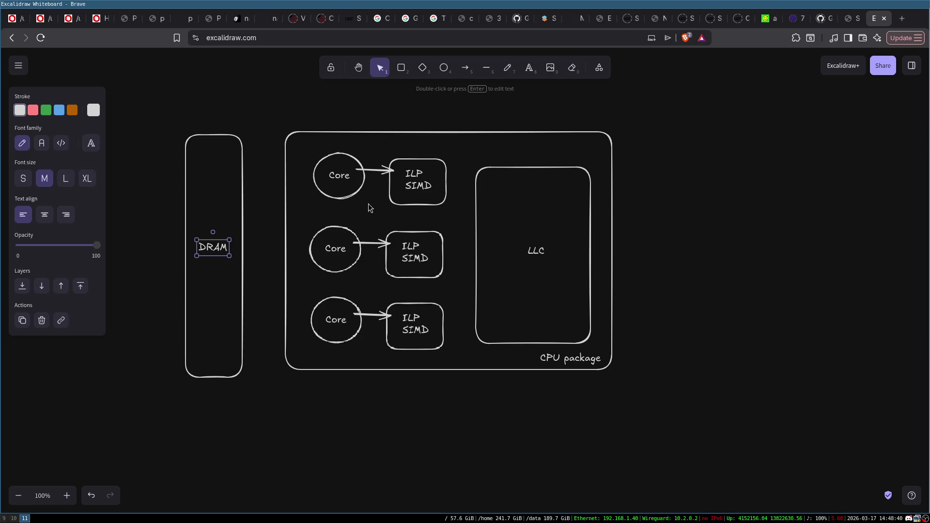
{"action": "left_click", "coordinate": [244, 275]}
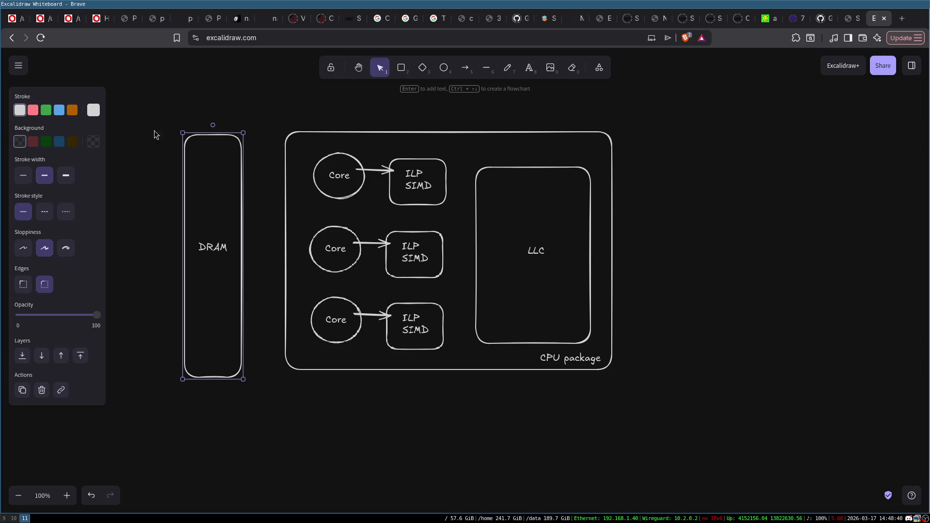
{"action": "left_click", "coordinate": [231, 106]}
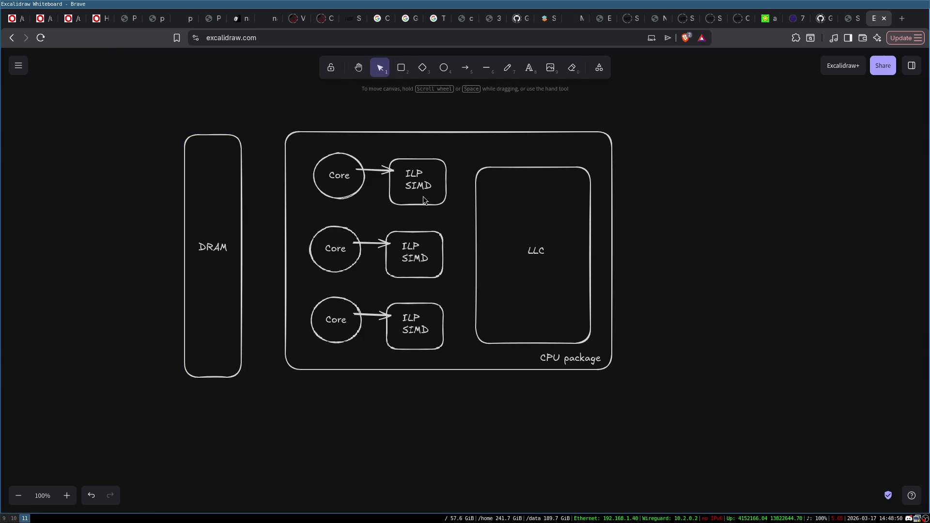
- Draw arrows from the package to DRAM and to a duplicate box on the right
{"action": "left_click", "coordinate": [465, 67]}
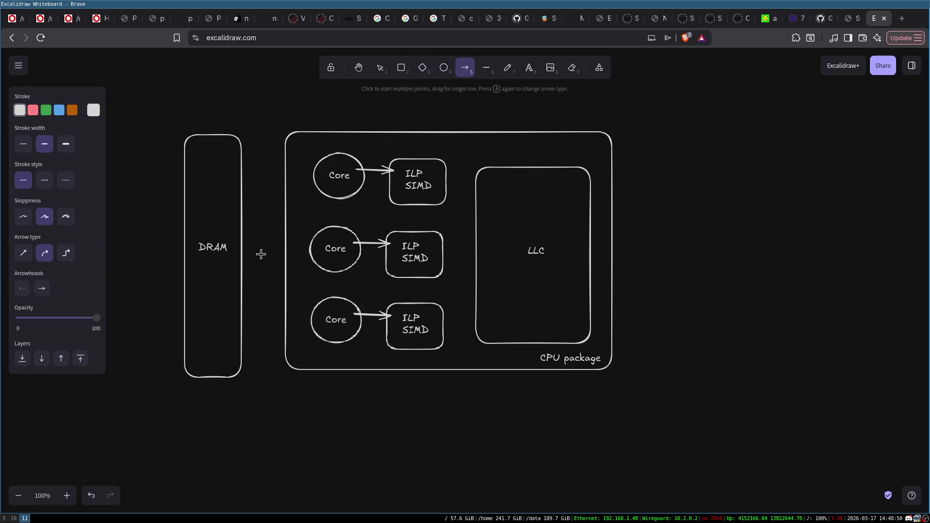
{"action": "left_click_drag", "start_coordinate": [284, 250], "coordinate": [243, 250]}
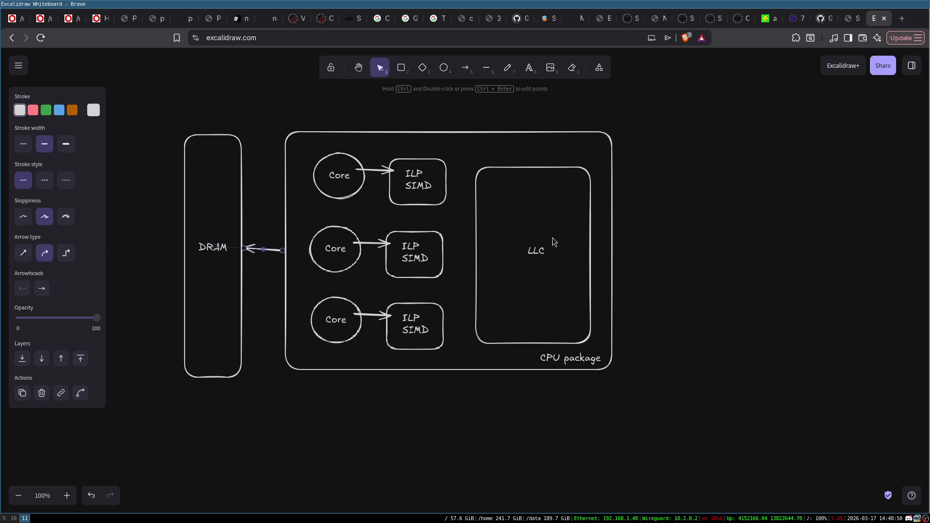
{"action": "left_click", "coordinate": [240, 173]}
{"action": "mouse_move", "coordinate": [221, 237]}
{"action": "left_mouse_down"}
{"action": "mouse_move", "coordinate": [247, 154]}
{"action": "mouse_move", "coordinate": [693, 236]}
{"action": "mouse_move", "coordinate": [672, 237]}
{"action": "mouse_move", "coordinate": [684, 235]}
{"action": "left_mouse_up"}
{"action": "left_click", "coordinate": [465, 67]}
{"action": "left_click_drag", "start_coordinate": [611, 243], "coordinate": [651, 245]}
{"action": "left_click", "coordinate": [340, 177]}
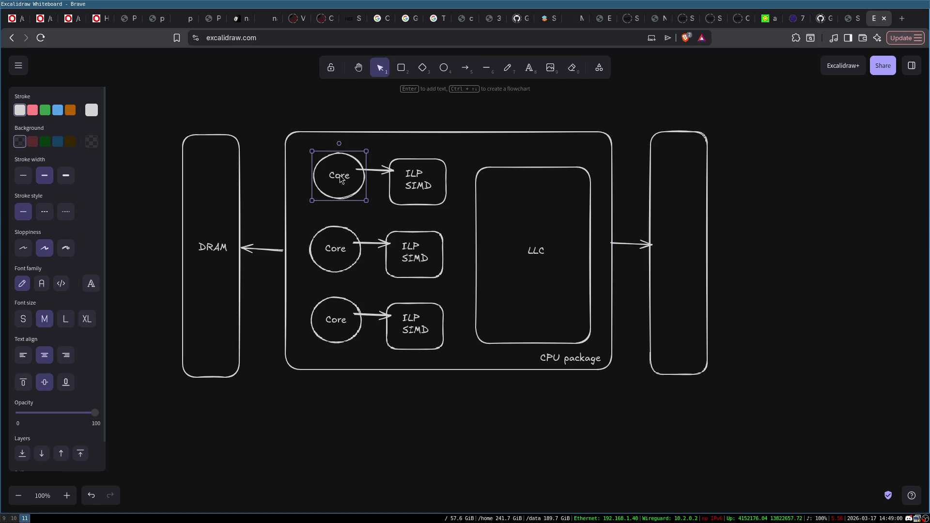
- Delete the right-side duplicate box and its arrow
{"action": "left_click", "coordinate": [216, 189]}
{"action": "left_click", "coordinate": [352, 185]}
{"action": "left_click", "coordinate": [711, 211]}
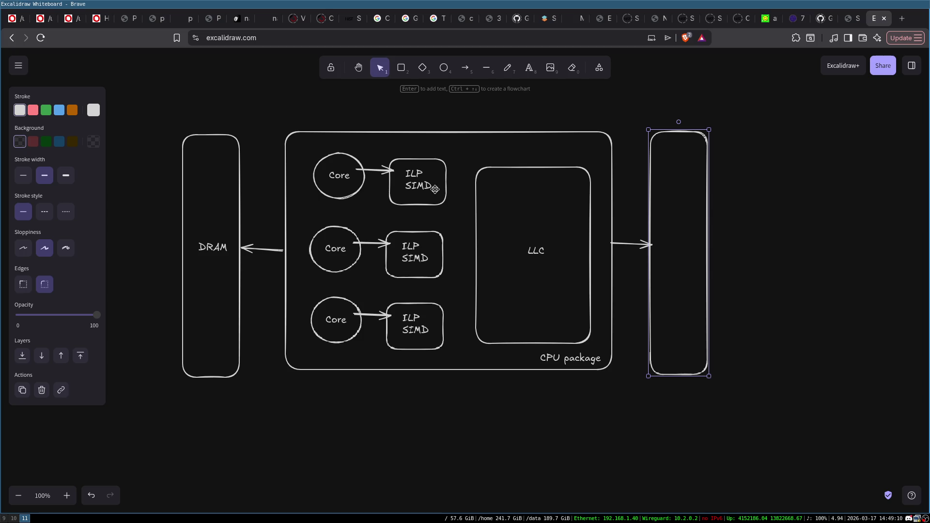
{"action": "key", "text": "Delete"}
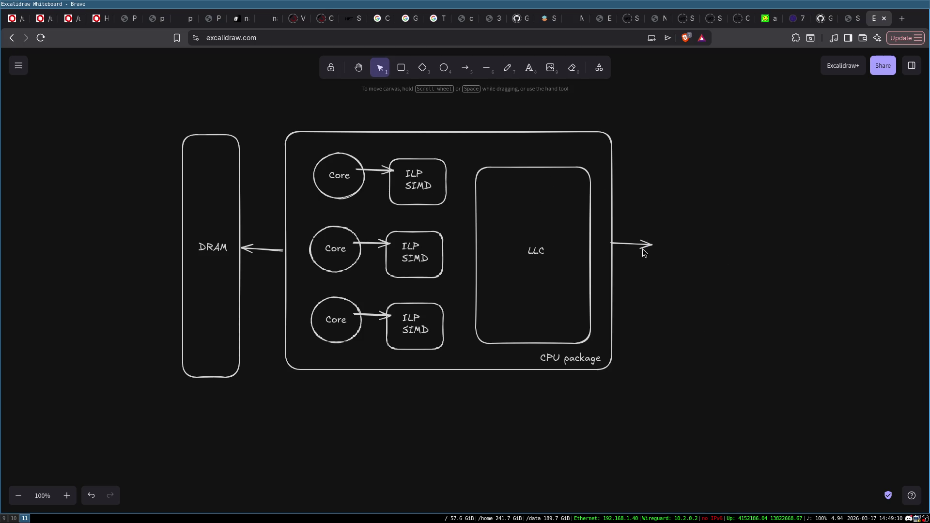
{"action": "left_click", "coordinate": [641, 244]}
{"action": "key", "text": "Delete"}
{"action": "left_click", "coordinate": [240, 160]}
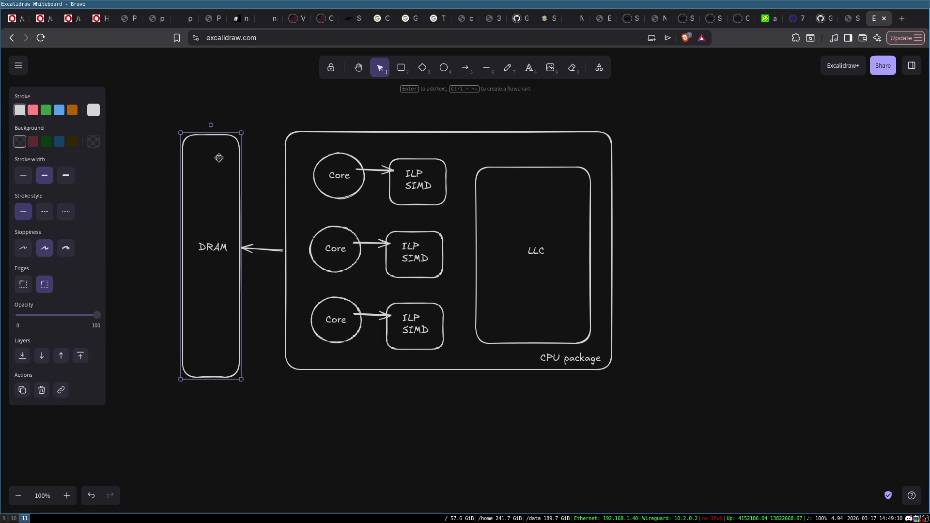
- Add a Shared Memory text label just below the CPU package
{"action": "left_click", "coordinate": [259, 420]}
{"action": "double_click", "coordinate": [309, 416]}
{"action": "type", "text": "Shared Memory"}
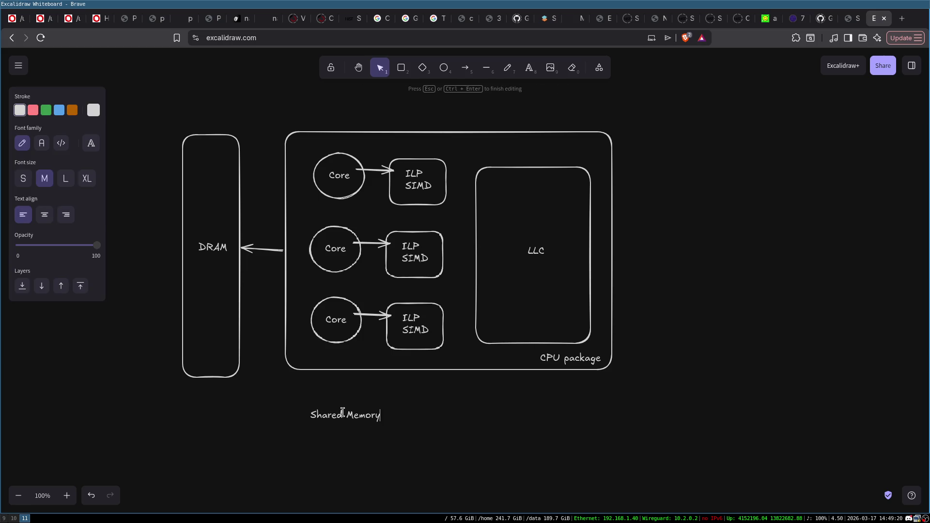
{"action": "left_click", "coordinate": [457, 435]}
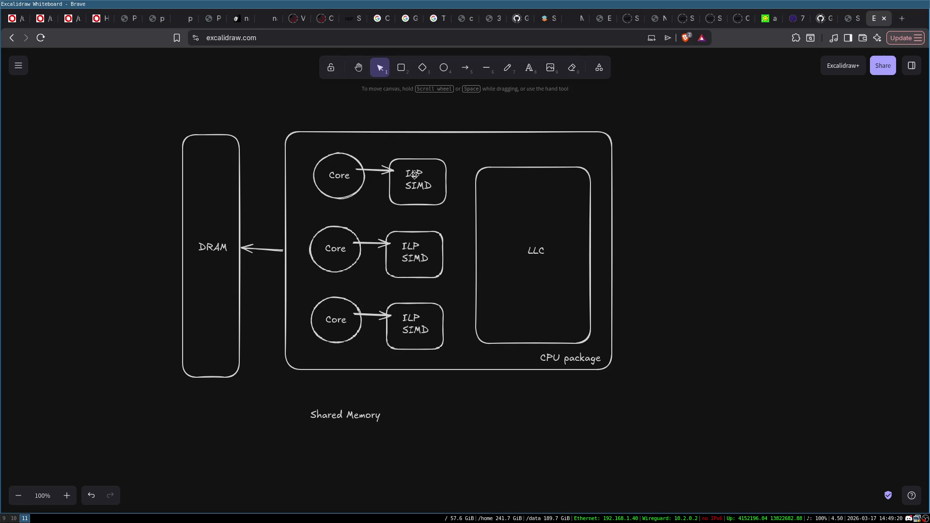
- Check the top ILP SIMD label, then move the Shared Memory label slightly up
{"action": "double_click", "coordinate": [415, 175]}
{"action": "double_click", "coordinate": [414, 173]}
{"action": "double_click", "coordinate": [420, 189]}
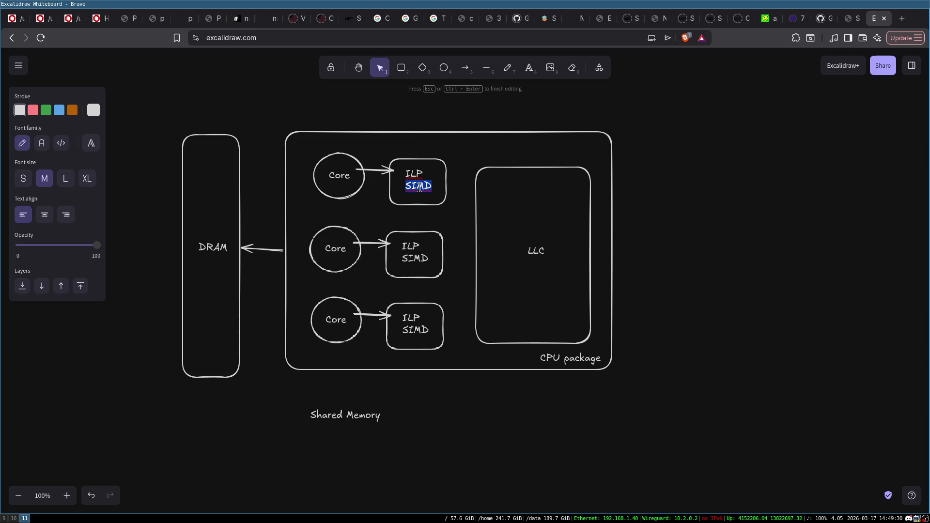
{"action": "left_click", "coordinate": [402, 129]}
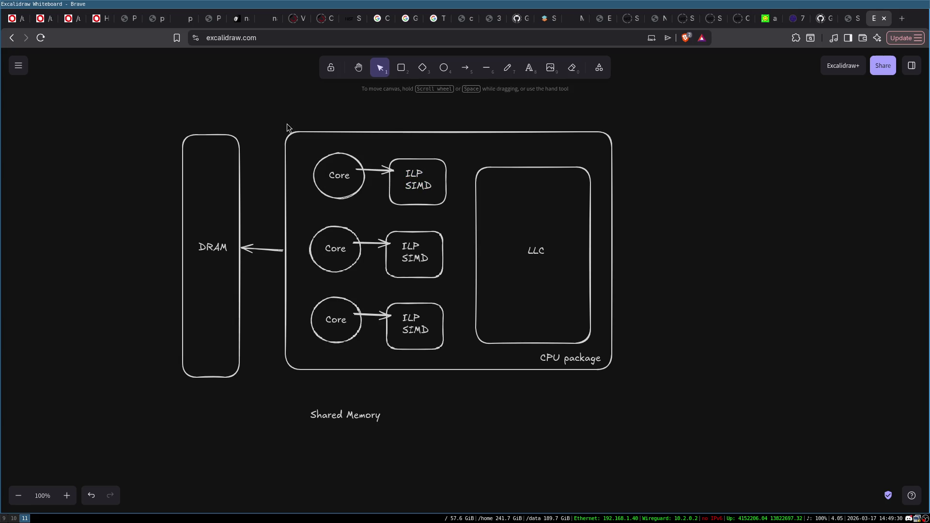
{"action": "mouse_move", "coordinate": [293, 115]}
{"action": "left_mouse_down"}
{"action": "mouse_move", "coordinate": [499, 343]}
{"action": "mouse_move", "coordinate": [639, 407]}
{"action": "left_mouse_up"}
{"action": "left_click", "coordinate": [480, 437]}
{"action": "left_click_drag", "start_coordinate": [346, 413], "coordinate": [348, 392]}
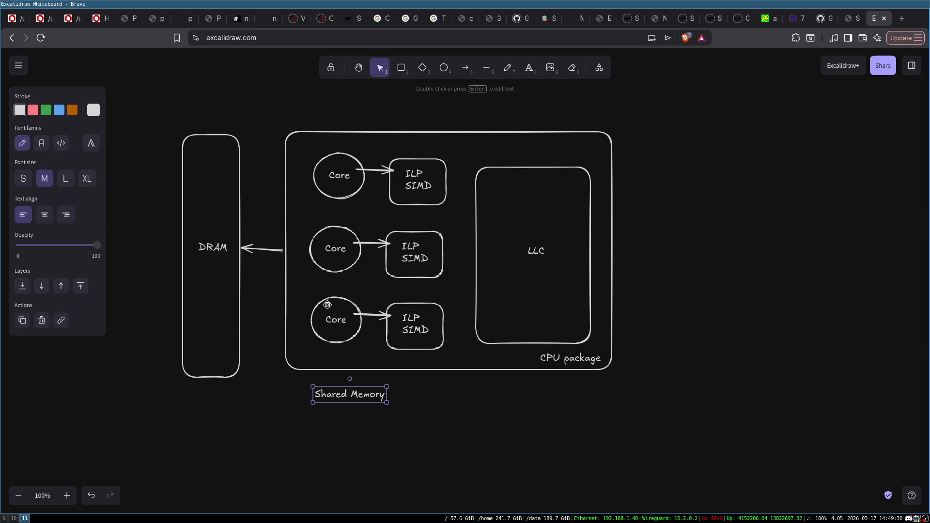
{"action": "left_click", "coordinate": [233, 223]}
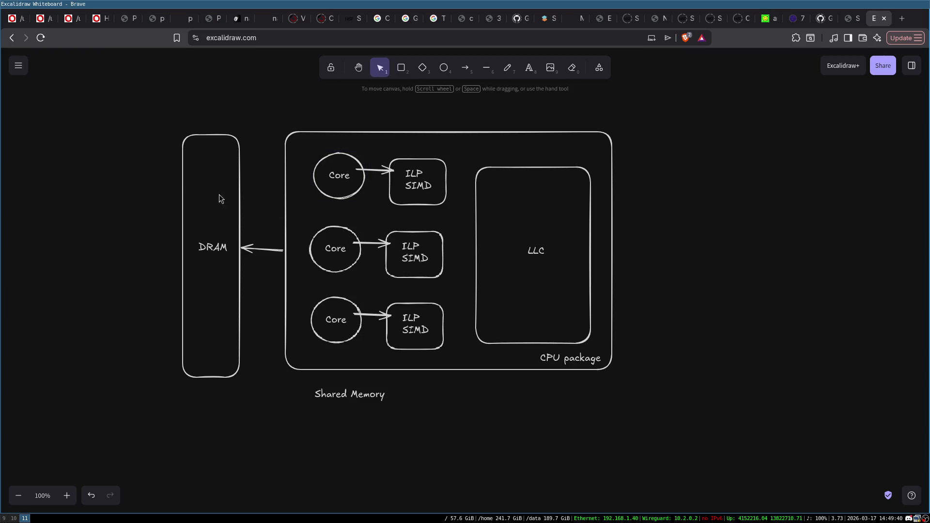
- Draw a small box near the top inside the DRAM block
{"action": "left_click", "coordinate": [401, 67]}
{"action": "mouse_move", "coordinate": [196, 157]}
{"action": "left_mouse_down"}
{"action": "mouse_move", "coordinate": [234, 224]}
{"action": "mouse_move", "coordinate": [224, 209]}
{"action": "left_mouse_up"}
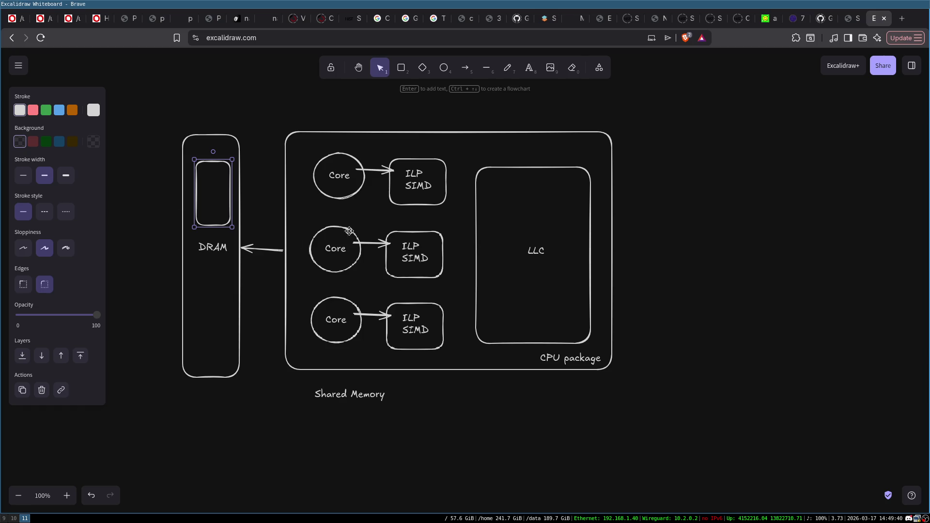
{"action": "left_click", "coordinate": [258, 118]}
{"action": "left_click_drag", "start_coordinate": [218, 161], "coordinate": [216, 157]}
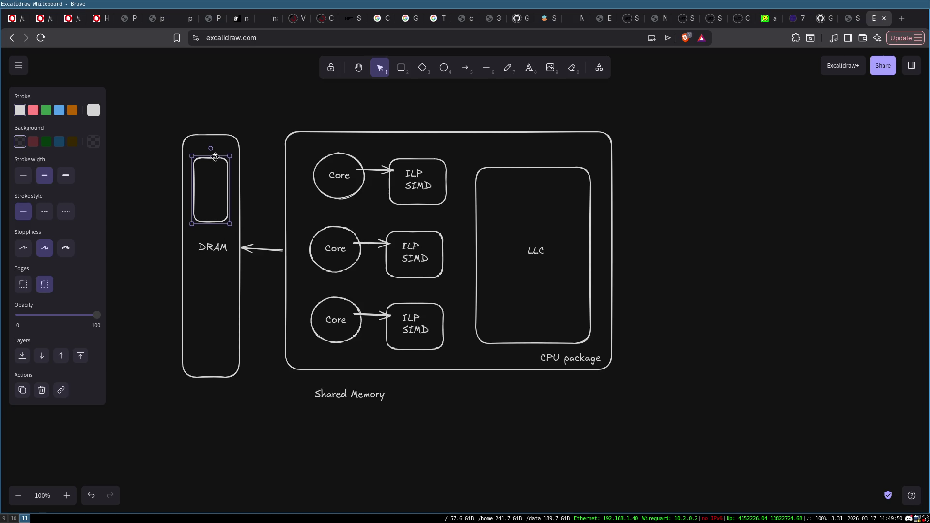
{"action": "left_click", "coordinate": [324, 86]}
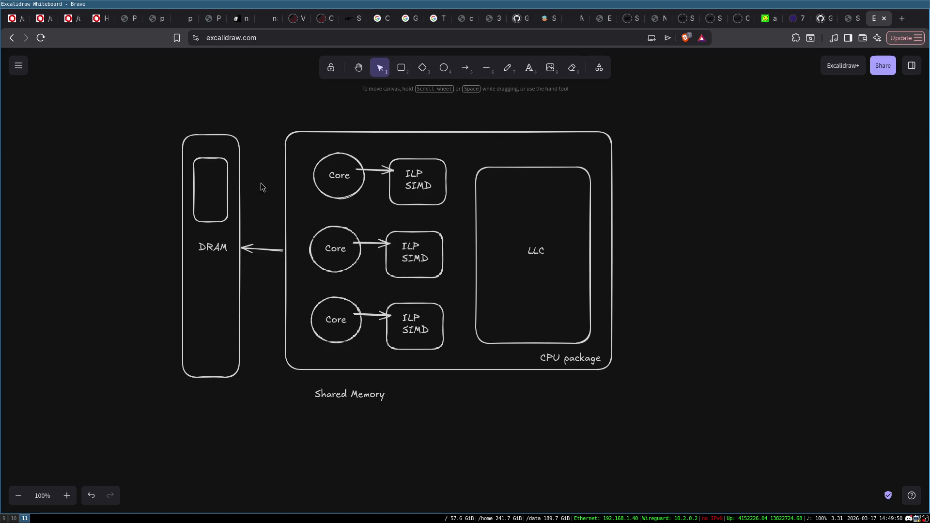
- Raise and resize the small box so it fills DRAM's upper portion
{"action": "left_click", "coordinate": [210, 160]}
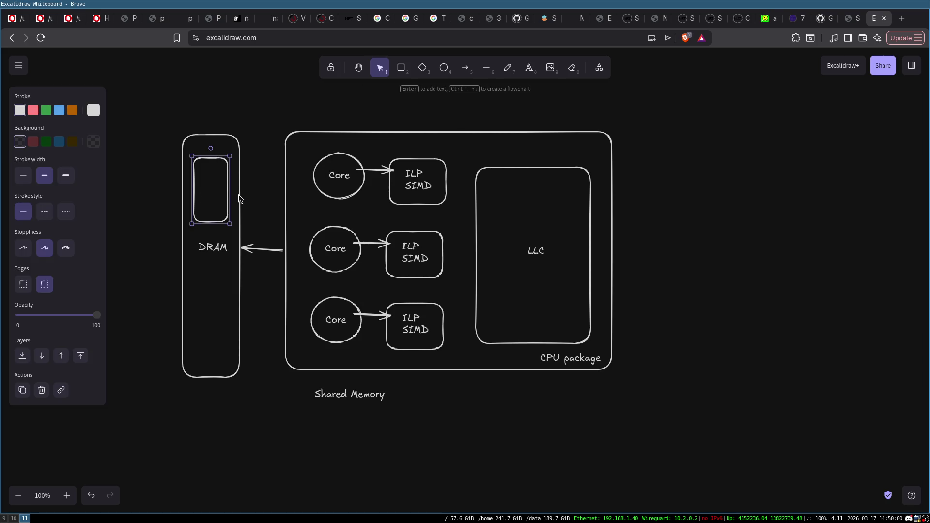
{"action": "left_click", "coordinate": [259, 189]}
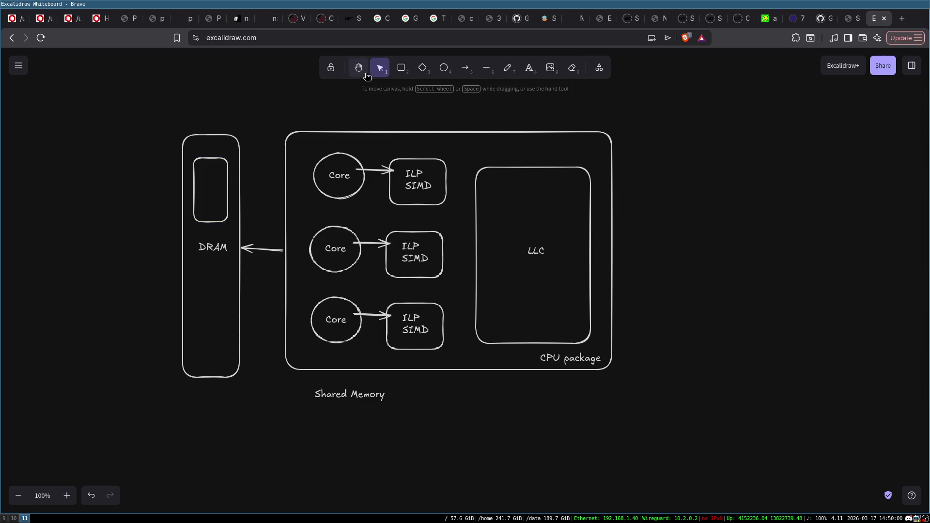
{"action": "left_click", "coordinate": [208, 221]}
{"action": "mouse_move", "coordinate": [209, 222]}
{"action": "left_mouse_down"}
{"action": "mouse_move", "coordinate": [209, 180]}
{"action": "mouse_move", "coordinate": [210, 213]}
{"action": "left_mouse_up"}
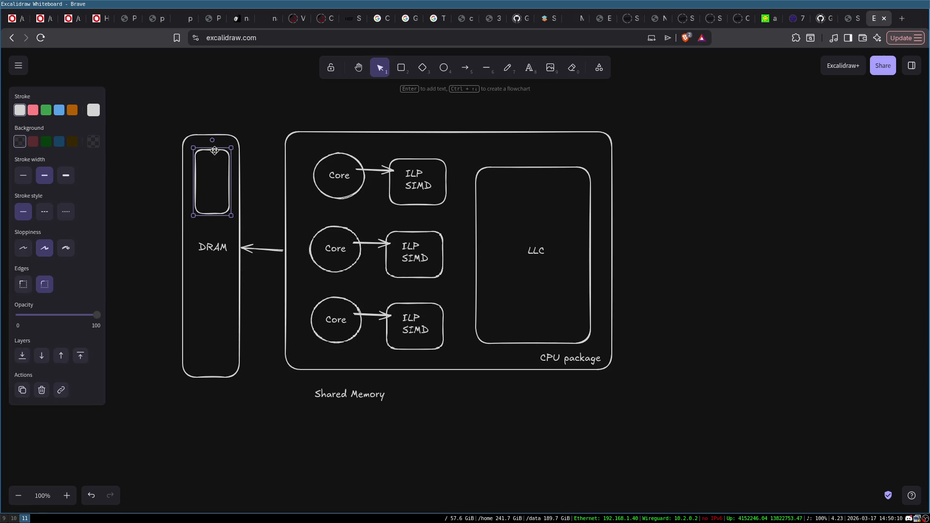
{"action": "left_click_drag", "start_coordinate": [213, 148], "coordinate": [213, 184]}
{"action": "left_click", "coordinate": [310, 183]}
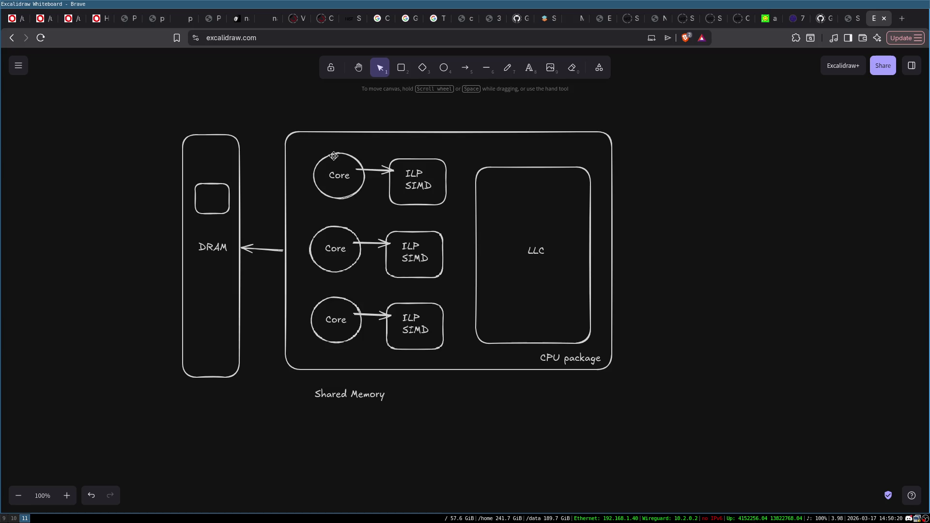
{"action": "left_click", "coordinate": [330, 158]}
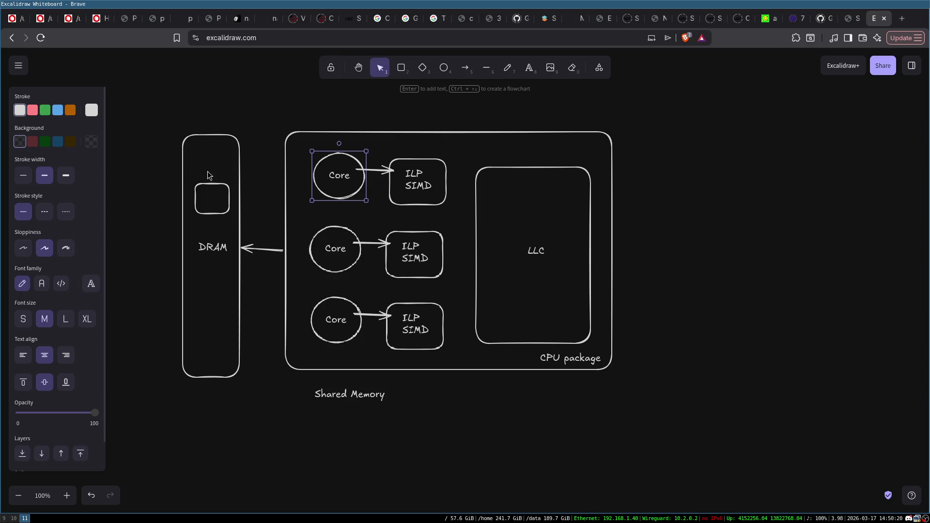
{"action": "left_click", "coordinate": [218, 189]}
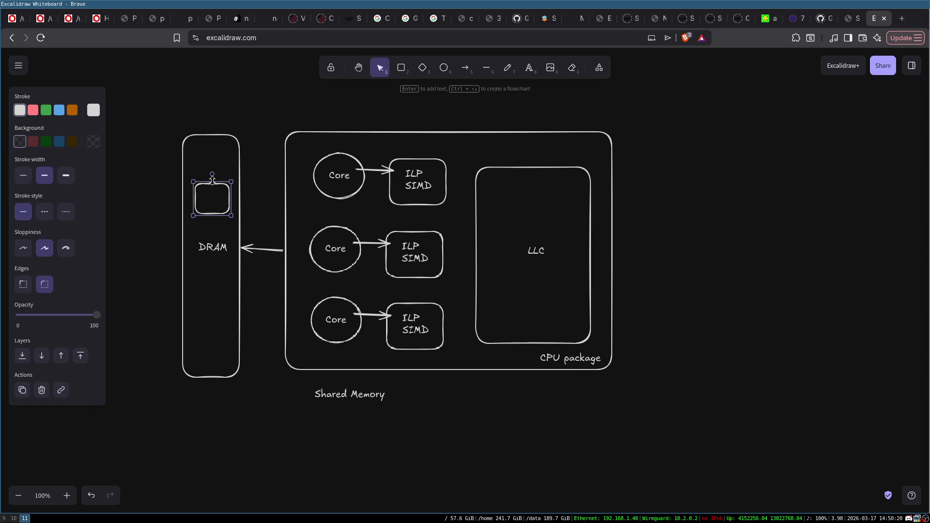
{"action": "mouse_move", "coordinate": [210, 181]}
{"action": "left_mouse_down"}
{"action": "mouse_move", "coordinate": [211, 142]}
{"action": "mouse_move", "coordinate": [212, 157]}
{"action": "left_mouse_up"}
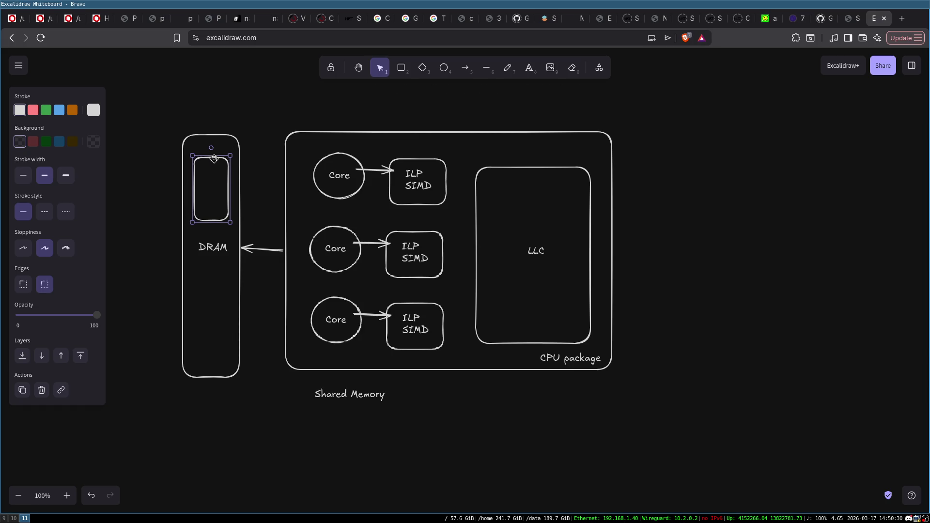
- Label the small box 'Shared Between Cores' on three lines, widening it to fit
{"action": "left_click", "coordinate": [267, 155]}
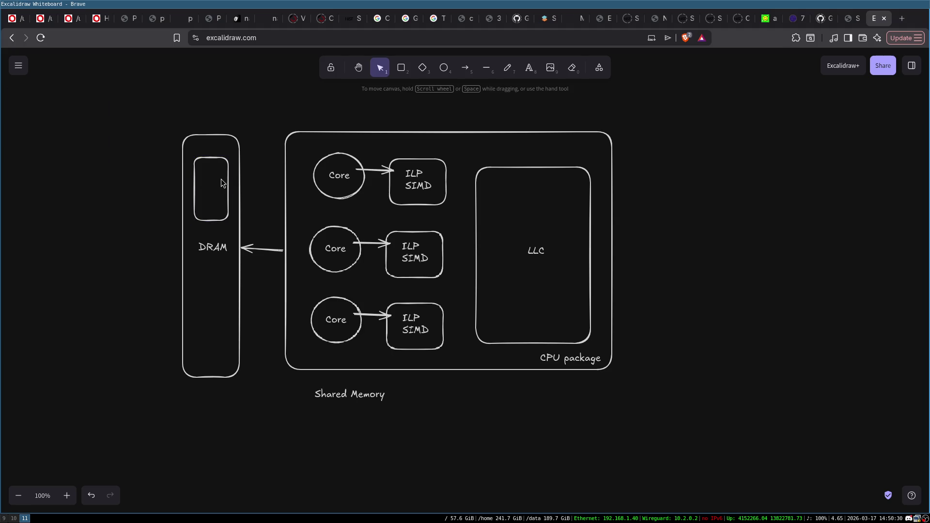
{"action": "double_click", "coordinate": [208, 181]}
{"action": "type", "text": "Shared"}
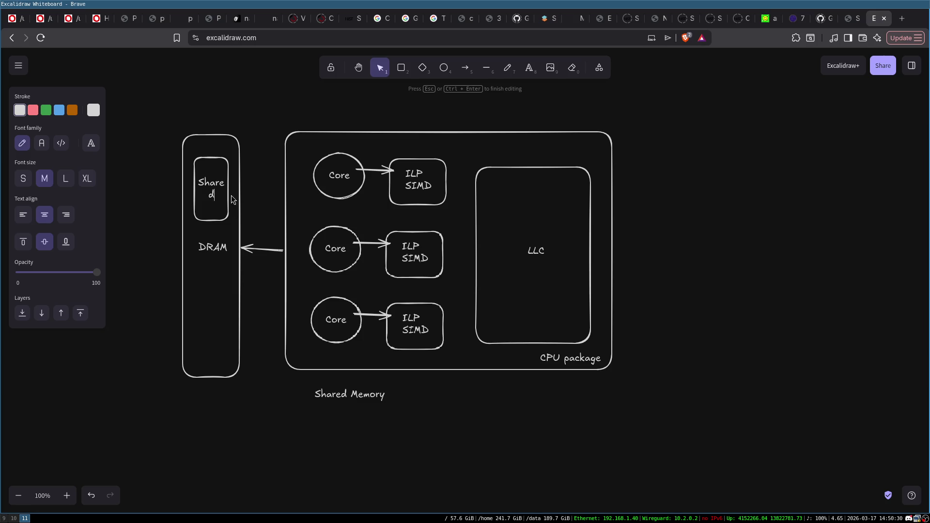
{"action": "key", "text": "Escape"}
{"action": "left_click_drag", "start_coordinate": [228, 192], "coordinate": [238, 194]}
{"action": "key", "text": "Return"}
{"action": "key", "text": "Right"}
{"action": "key", "text": "Return"}
{"action": "type", "text": "Between"}
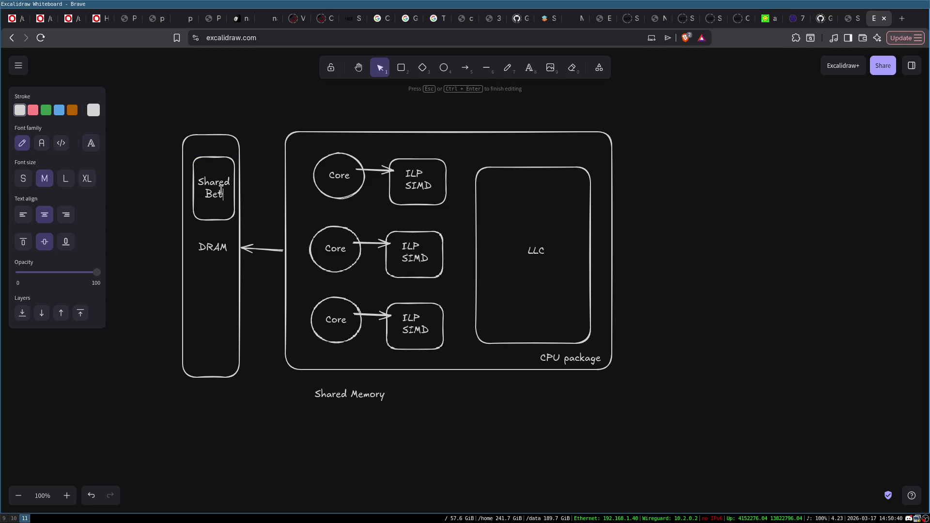
{"action": "key", "text": "Return"}
{"action": "type", "text": "res"}
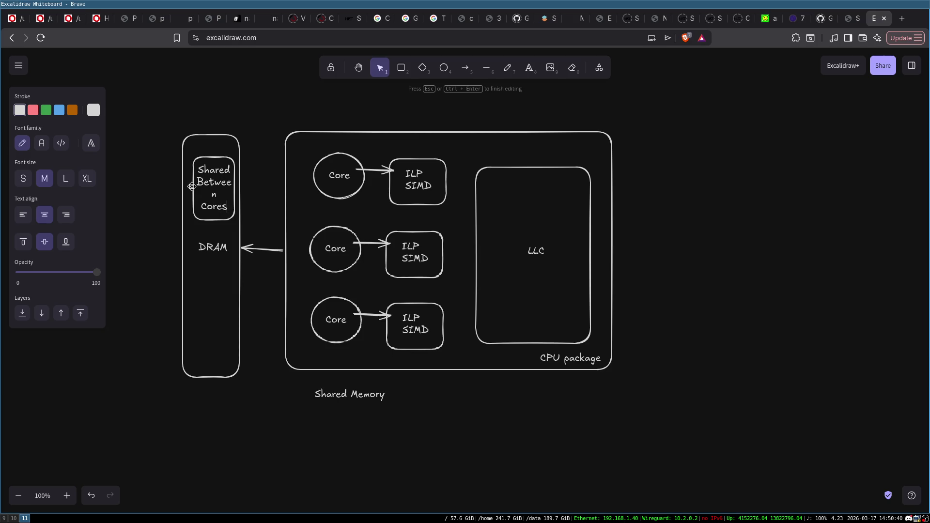
{"action": "key", "text": "Escape"}
{"action": "left_click_drag", "start_coordinate": [192, 187], "coordinate": [187, 187]}
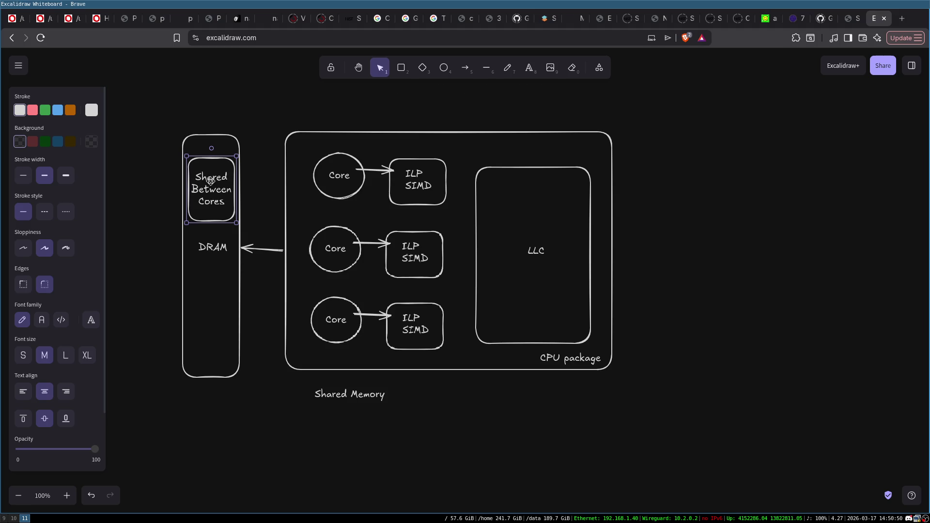
- Move the Shared Memory label up and left, nearer DRAM
{"action": "left_click", "coordinate": [277, 394]}
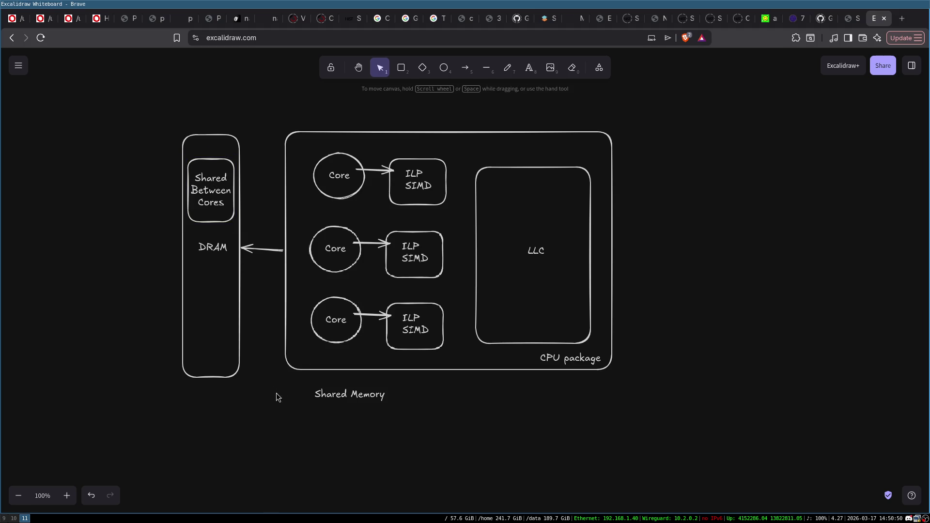
{"action": "left_click_drag", "start_coordinate": [358, 400], "coordinate": [333, 393]}
{"action": "left_click", "coordinate": [507, 451]}
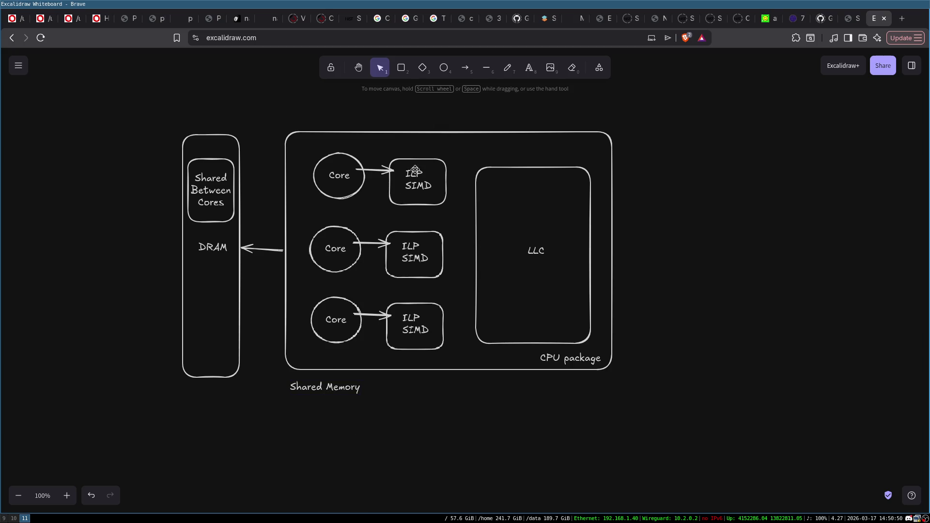
- Move the whole diagram up and to the left
{"action": "left_click_drag", "start_coordinate": [134, 101], "coordinate": [687, 476]}
{"action": "left_click_drag", "start_coordinate": [605, 295], "coordinate": [544, 276]}
{"action": "left_click", "coordinate": [482, 405]}
- Copy the entire diagram and place the pasted copy below the original
{"action": "left_click_drag", "start_coordinate": [84, 77], "coordinate": [606, 447]}
{"action": "key", "text": "ctrl+c"}
{"action": "key", "text": "ctrl+v"}
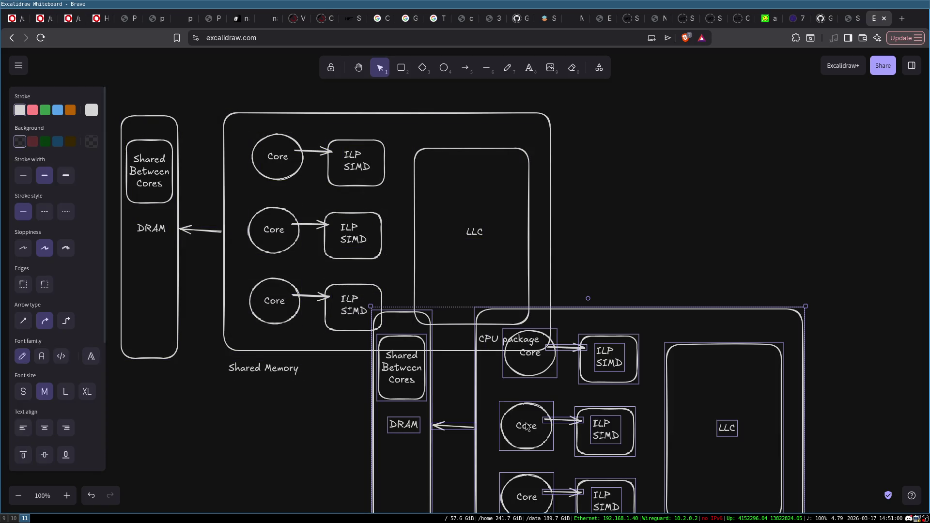
{"action": "mouse_move", "coordinate": [585, 333]}
{"action": "left_mouse_down"}
{"action": "mouse_move", "coordinate": [619, 297]}
{"action": "mouse_move", "coordinate": [360, 395]}
{"action": "mouse_move", "coordinate": [342, 348]}
{"action": "left_mouse_up"}
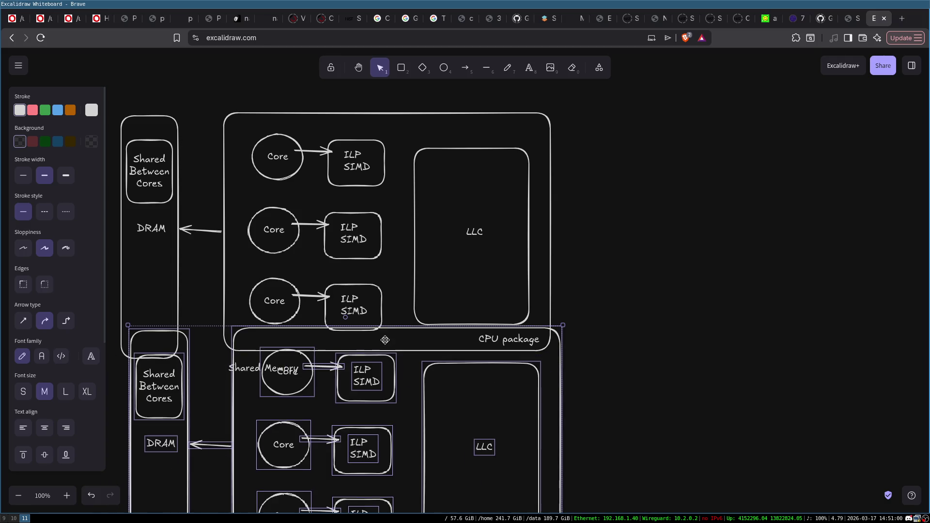
{"action": "scroll", "coordinate": [388, 321], "scroll_direction": "down", "scroll_amount": 3, "text": "ctrl"}
{"action": "mouse_move", "coordinate": [396, 364]}
{"action": "left_mouse_down"}
{"action": "mouse_move", "coordinate": [680, 226]}
{"action": "mouse_move", "coordinate": [732, 179]}
{"action": "mouse_move", "coordinate": [744, 204]}
{"action": "mouse_move", "coordinate": [736, 216]}
{"action": "mouse_move", "coordinate": [403, 423]}
{"action": "mouse_move", "coordinate": [381, 409]}
{"action": "mouse_move", "coordinate": [397, 411]}
{"action": "left_mouse_up"}
- Move both diagrams up together, undoing a stray move first
{"action": "mouse_move", "coordinate": [164, 137]}
{"action": "left_mouse_down"}
{"action": "mouse_move", "coordinate": [373, 511]}
{"action": "mouse_move", "coordinate": [533, 511]}
{"action": "left_mouse_up"}
{"action": "left_click_drag", "start_coordinate": [430, 193], "coordinate": [429, 138]}
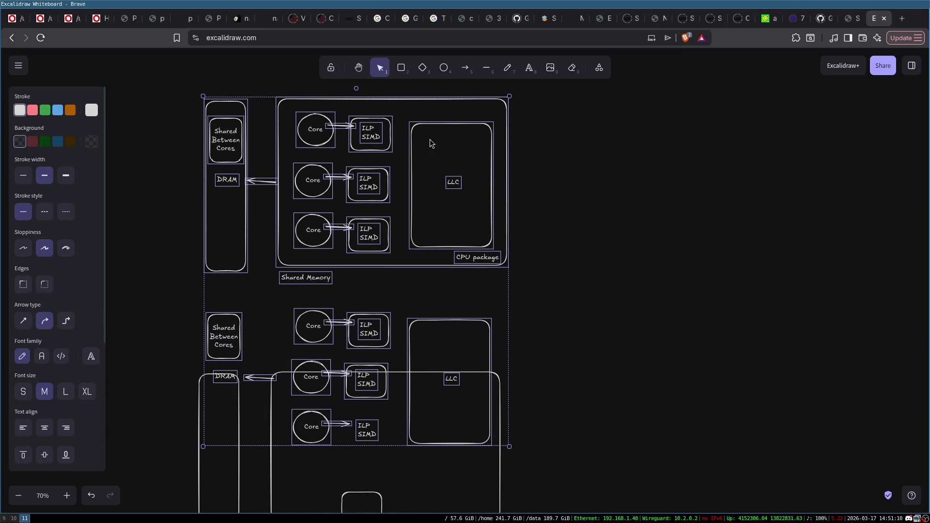
{"action": "key", "text": "ctrl+z"}
{"action": "key", "text": "ctrl+z"}
{"action": "left_click", "coordinate": [171, 130]}
{"action": "key", "text": "ctrl+z"}
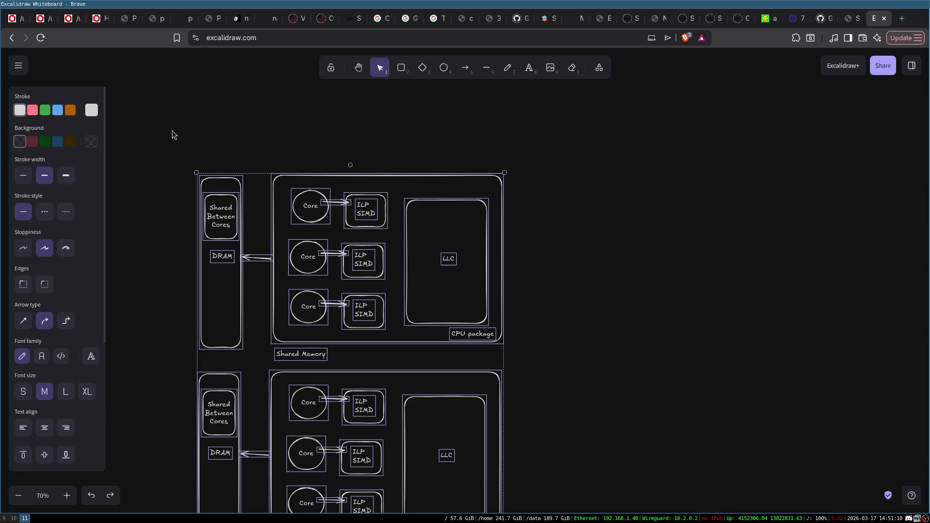
{"action": "mouse_move", "coordinate": [224, 292]}
{"action": "left_mouse_down"}
{"action": "mouse_move", "coordinate": [222, 213]}
{"action": "mouse_move", "coordinate": [227, 222]}
{"action": "left_mouse_up"}
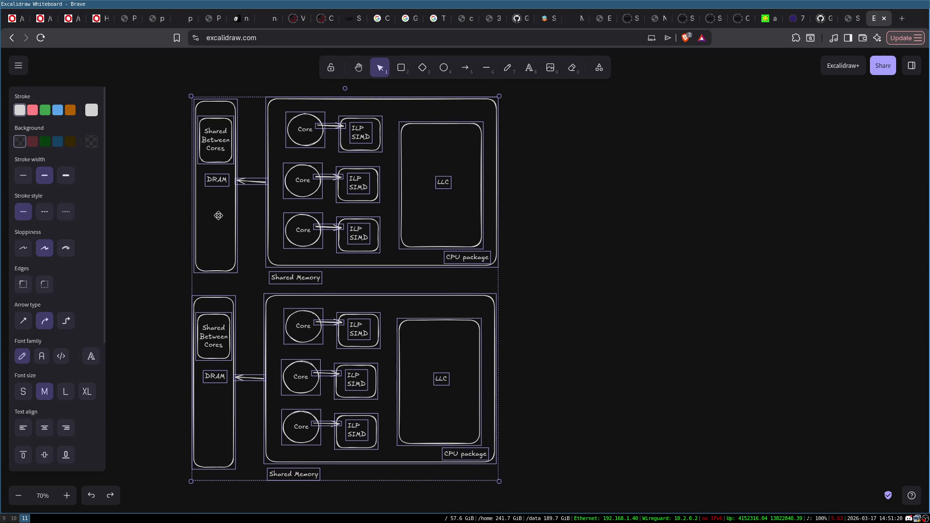
{"action": "left_click", "coordinate": [593, 255]}
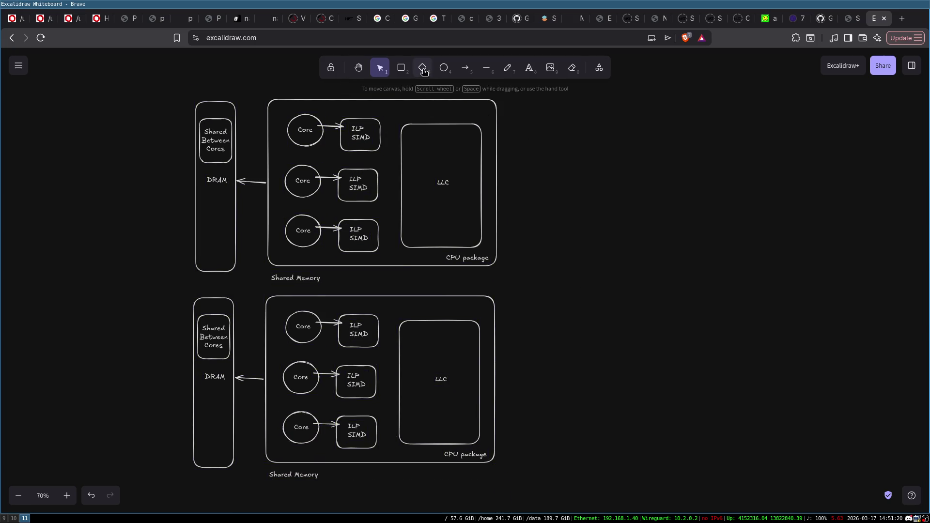
- Draw a diamond right of the diagrams with arrows from both CPU packages into it
{"action": "left_click", "coordinate": [401, 68]}
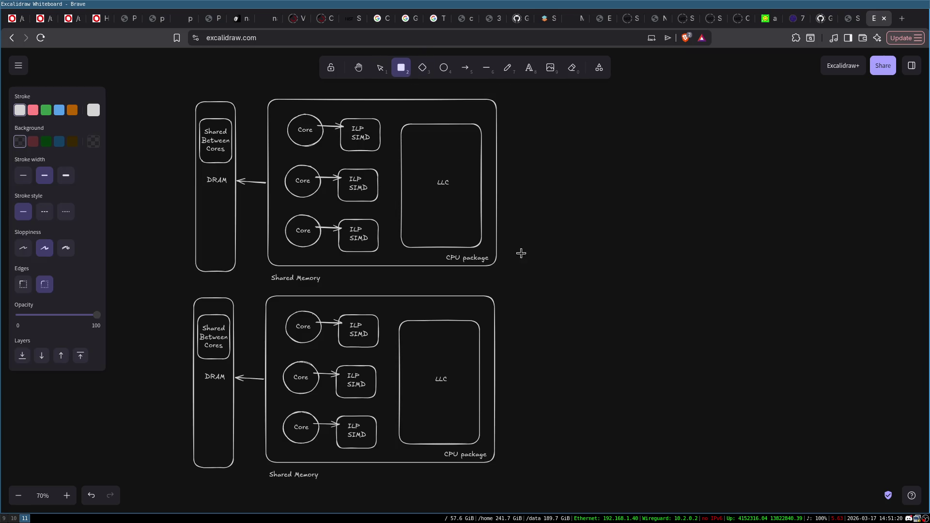
{"action": "left_click", "coordinate": [423, 68]}
{"action": "mouse_move", "coordinate": [530, 266]}
{"action": "left_mouse_down"}
{"action": "mouse_move", "coordinate": [572, 318]}
{"action": "mouse_move", "coordinate": [594, 320]}
{"action": "mouse_move", "coordinate": [567, 290]}
{"action": "left_mouse_up"}
{"action": "left_click", "coordinate": [472, 70]}
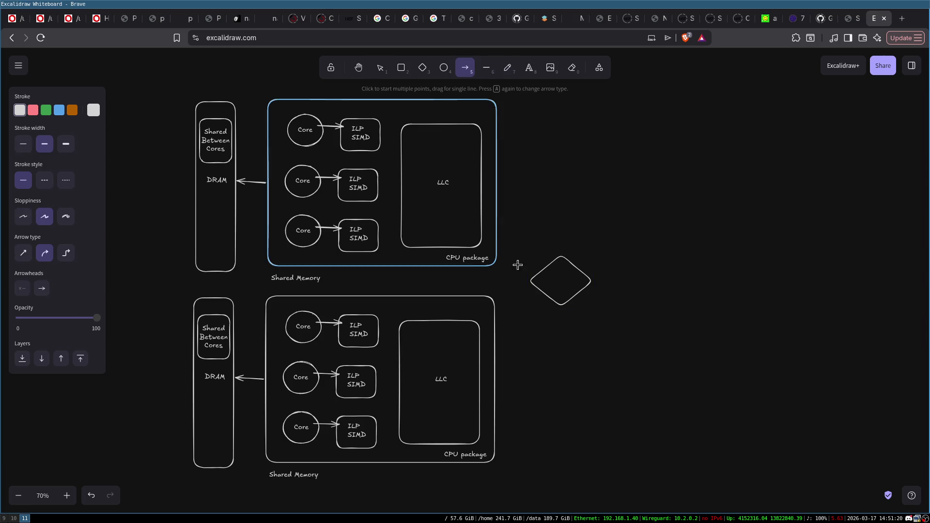
{"action": "left_click_drag", "start_coordinate": [493, 245], "coordinate": [545, 280]}
{"action": "left_click", "coordinate": [465, 68]}
{"action": "left_click_drag", "start_coordinate": [489, 315], "coordinate": [552, 291]}
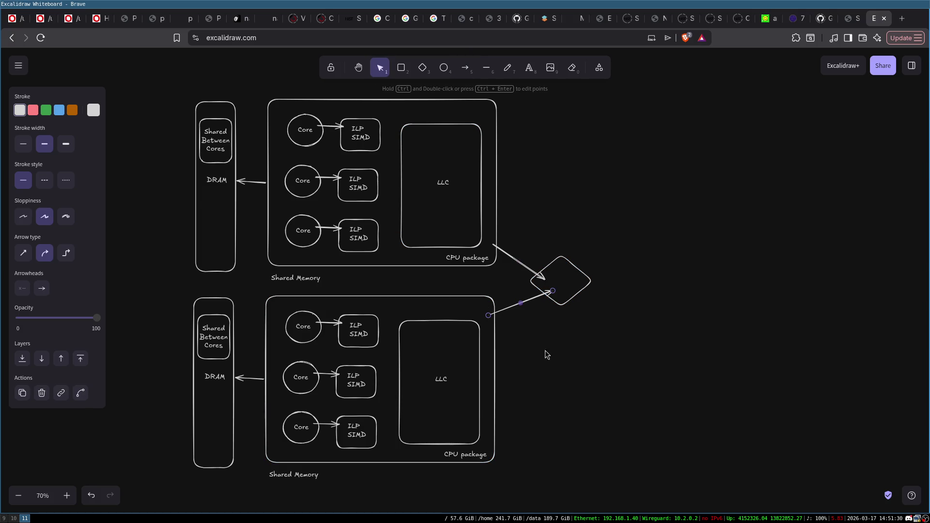
{"action": "left_click", "coordinate": [515, 331]}
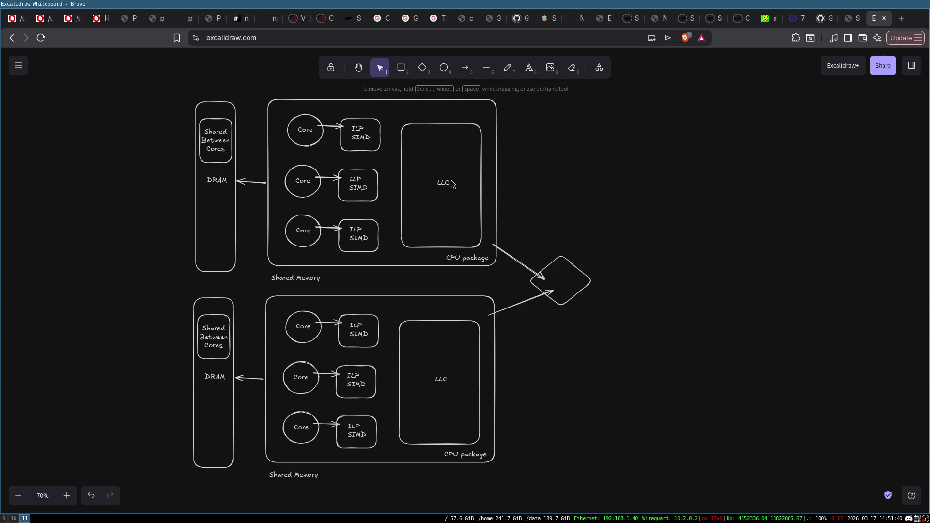
{"action": "left_click", "coordinate": [290, 117]}
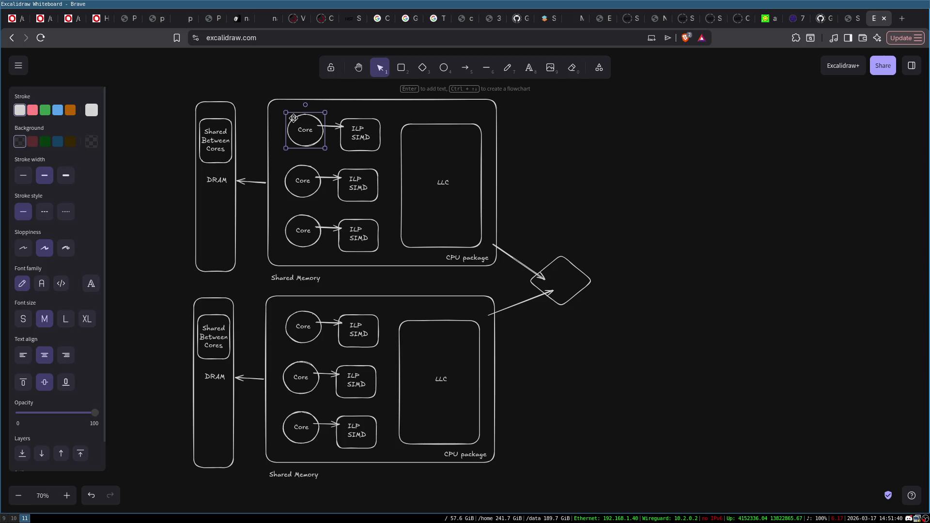
- Rename the package labels to 'CPU package0' (upper) and 'CPU package1' (lower)
{"action": "left_click", "coordinate": [212, 331]}
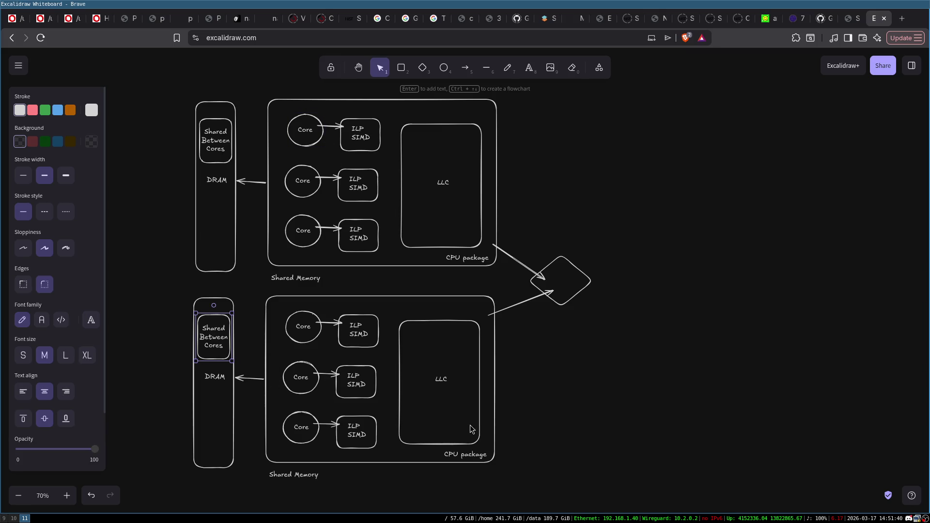
{"action": "double_click", "coordinate": [475, 258]}
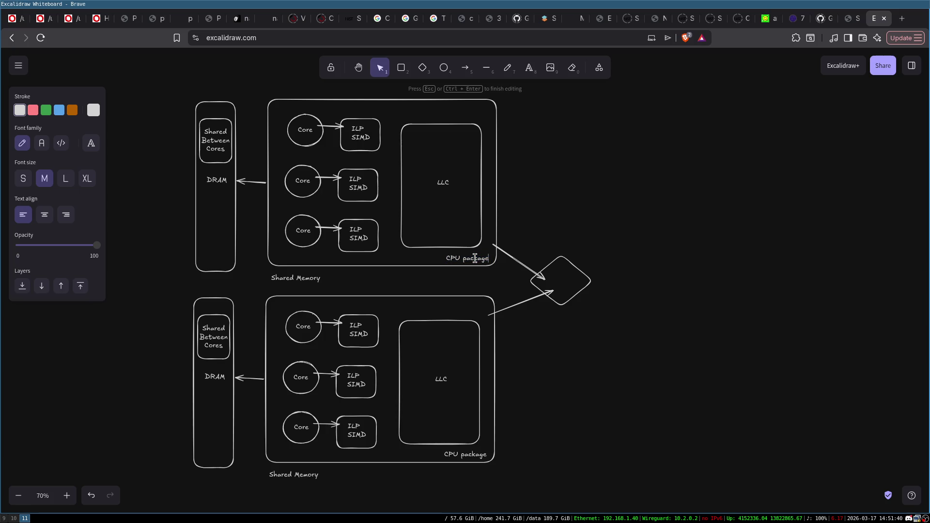
{"action": "type", "text": "0"}
{"action": "double_click", "coordinate": [483, 455]}
{"action": "left_click", "coordinate": [483, 456]}
{"action": "left_click", "coordinate": [588, 435]}
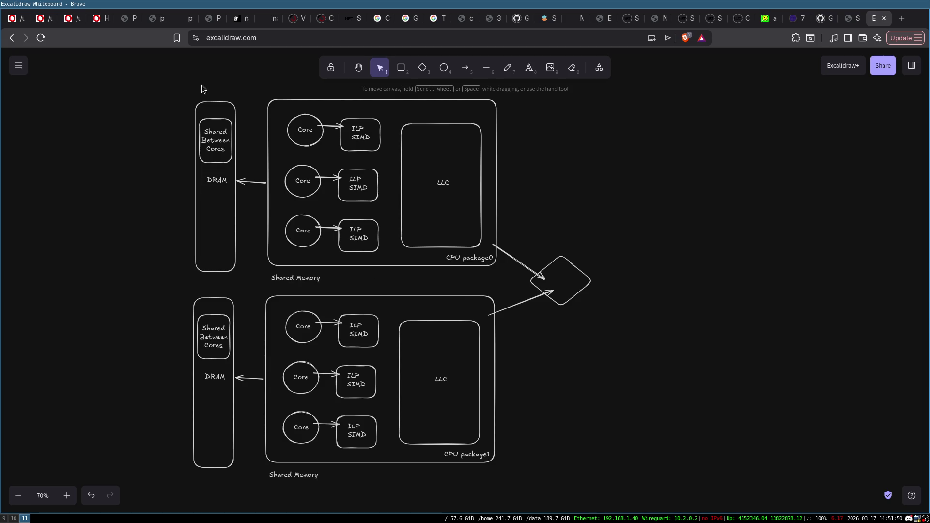
{"action": "mouse_move", "coordinate": [175, 83]}
{"action": "left_mouse_down"}
{"action": "mouse_move", "coordinate": [587, 460]}
{"action": "mouse_move", "coordinate": [601, 511]}
{"action": "left_mouse_up"}
{"action": "left_click", "coordinate": [725, 368]}
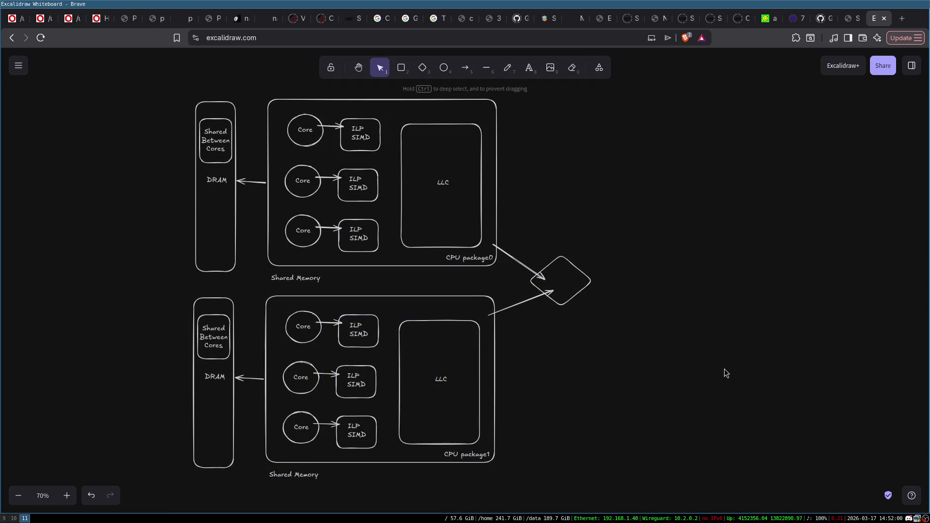
- Draw an empty rounded box to the right of the upper package
{"action": "key", "text": "r"}
{"action": "left_click_drag", "start_coordinate": [552, 111], "coordinate": [645, 218]}
{"action": "left_click_drag", "start_coordinate": [611, 174], "coordinate": [625, 183]}
{"action": "left_click", "coordinate": [308, 127]}
{"action": "left_click", "coordinate": [307, 180]}
{"action": "left_click", "coordinate": [304, 222]}
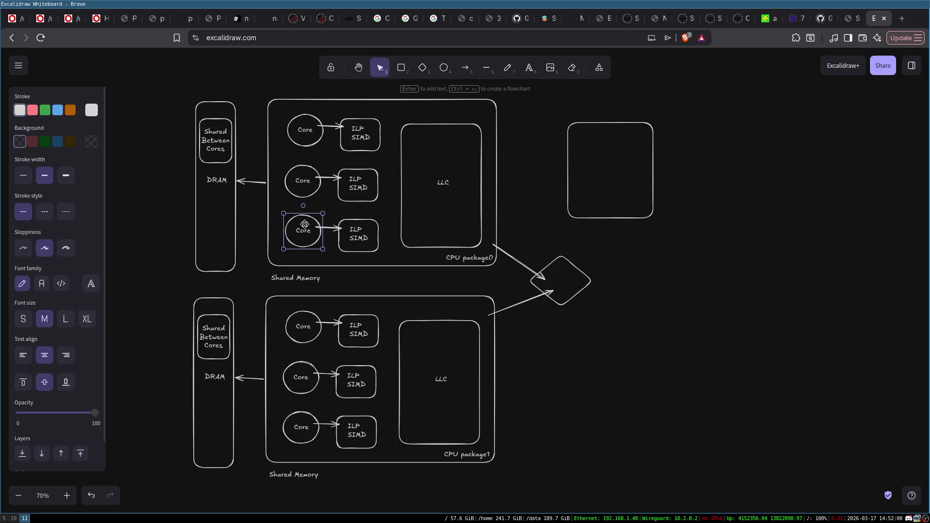
{"action": "left_click", "coordinate": [589, 171]}
{"action": "left_click", "coordinate": [568, 167]}
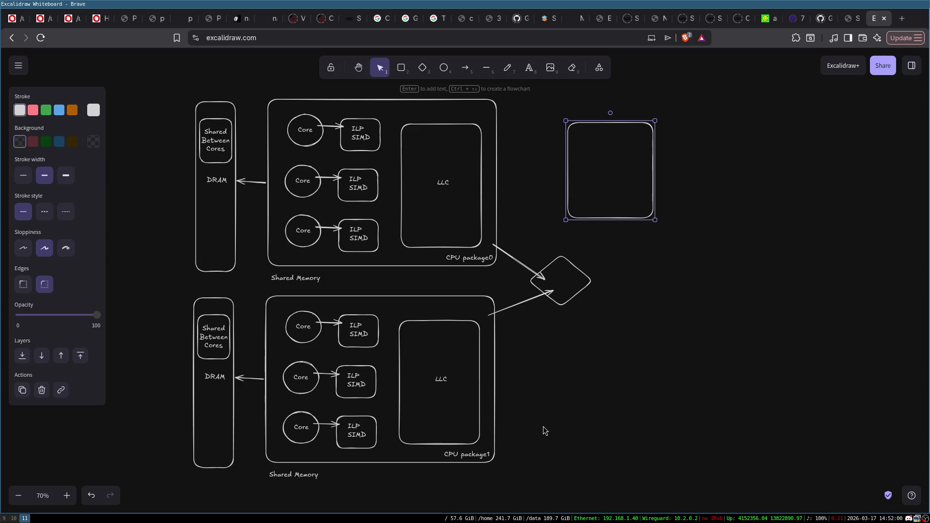
- Paste a copy of the box to the right of the lower package
{"action": "key", "text": "ctrl+v"}
{"action": "left_click_drag", "start_coordinate": [536, 409], "coordinate": [610, 373]}
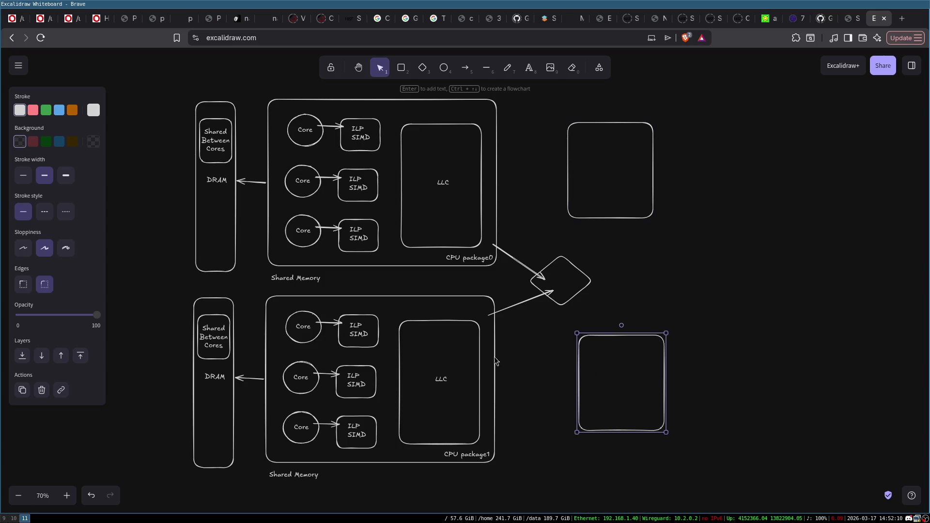
{"action": "left_click", "coordinate": [294, 339]}
{"action": "left_click", "coordinate": [296, 389]}
{"action": "left_click", "coordinate": [296, 436]}
{"action": "left_click", "coordinate": [624, 338]}
{"action": "left_click", "coordinate": [482, 213]}
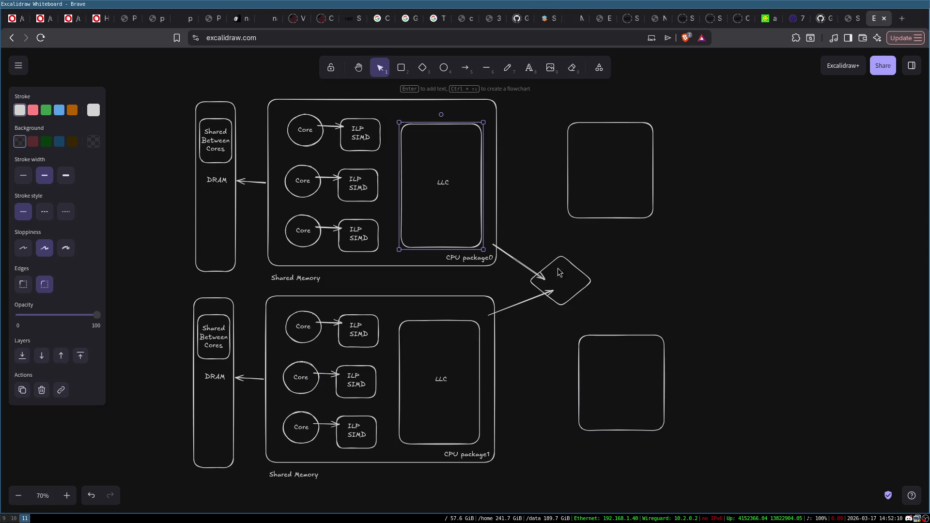
- Label the diamond 'Interconnect'
{"action": "double_click", "coordinate": [561, 279]}
{"action": "type", "text": "Interconnect"}
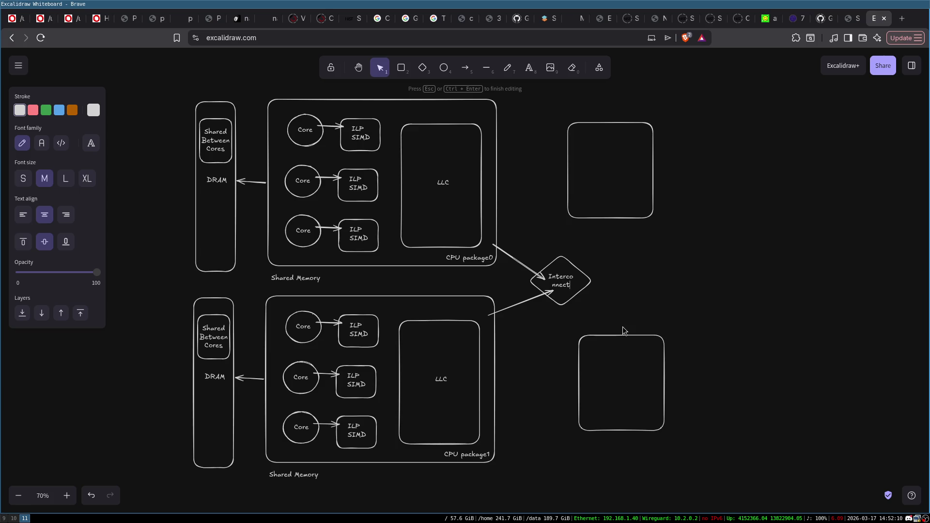
{"action": "left_click", "coordinate": [616, 299]}
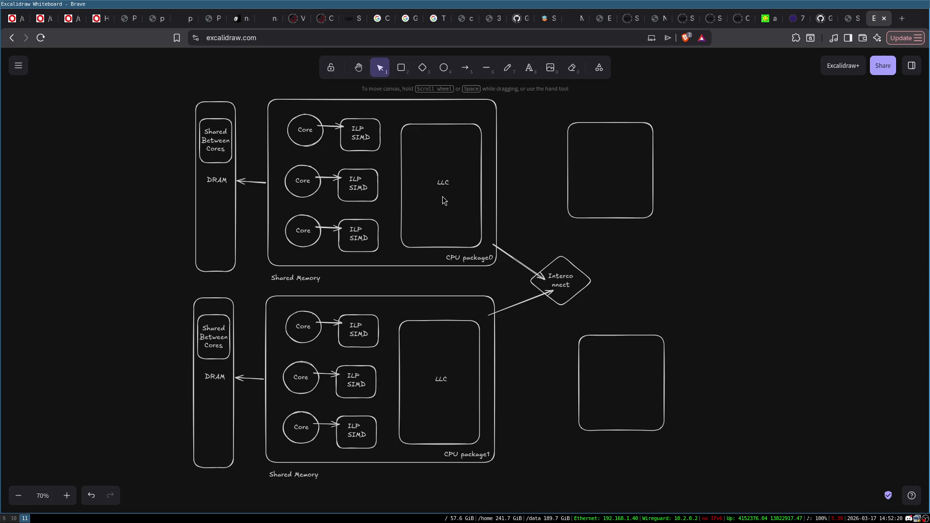
- Add a 'NUMA/NUCA' text label to the right of the Interconnect diamond
{"action": "left_click_drag", "start_coordinate": [179, 87], "coordinate": [250, 290]}
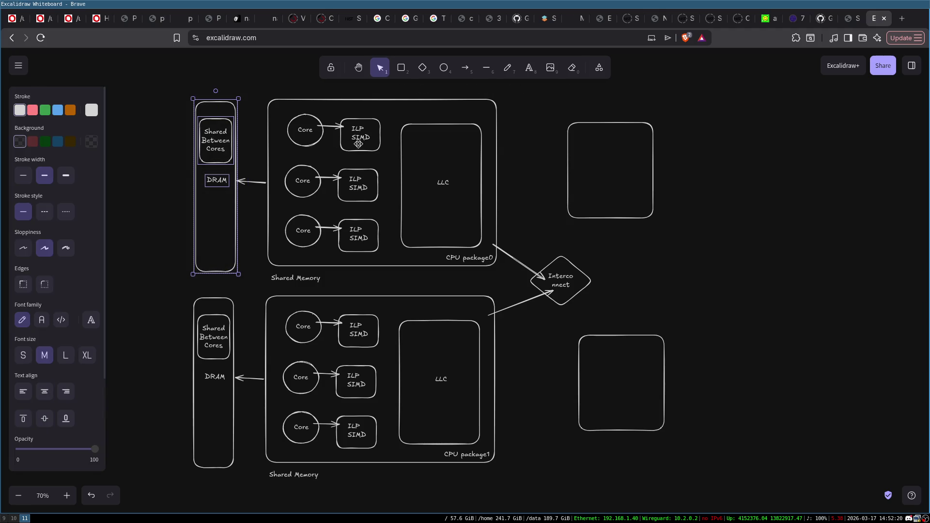
{"action": "left_click", "coordinate": [322, 131]}
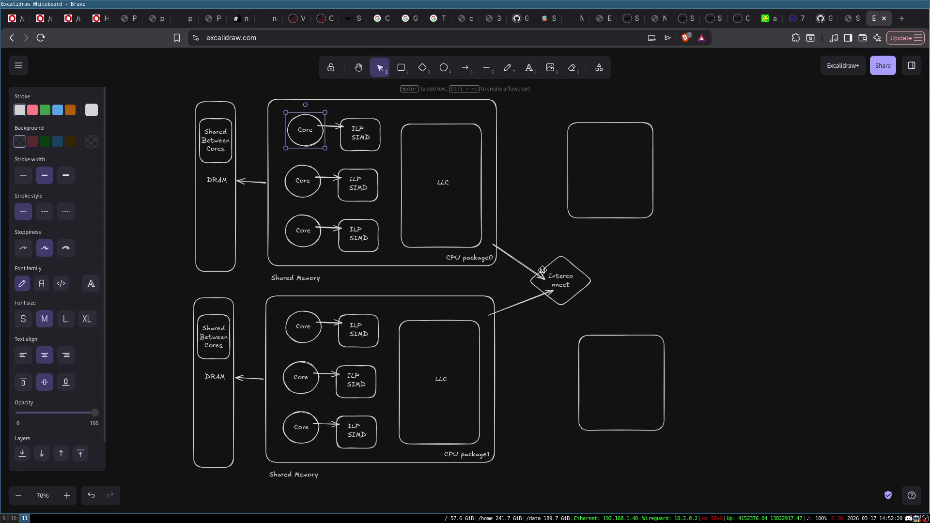
{"action": "double_click", "coordinate": [613, 281]}
{"action": "type", "text": "NUMA?"}
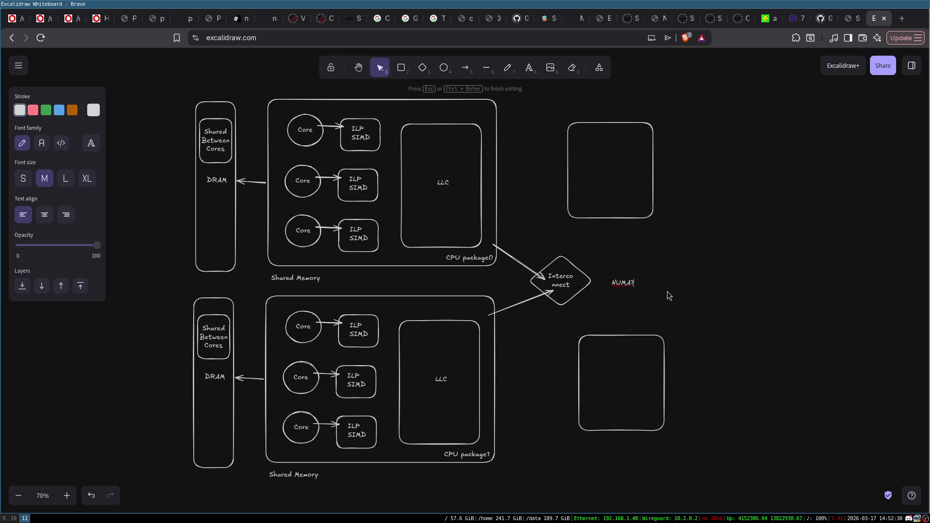
{"action": "key", "text": "BackSpace"}
{"action": "type", "text": "/M"}
{"action": "key", "text": "BackSpace"}
{"action": "type", "text": "CA"}
{"action": "left_click", "coordinate": [671, 282]}
- Nudge the label slightly up-left and extend it to read 'NUMA/NUCA/NUccA'
{"action": "left_click_drag", "start_coordinate": [633, 284], "coordinate": [623, 281]}
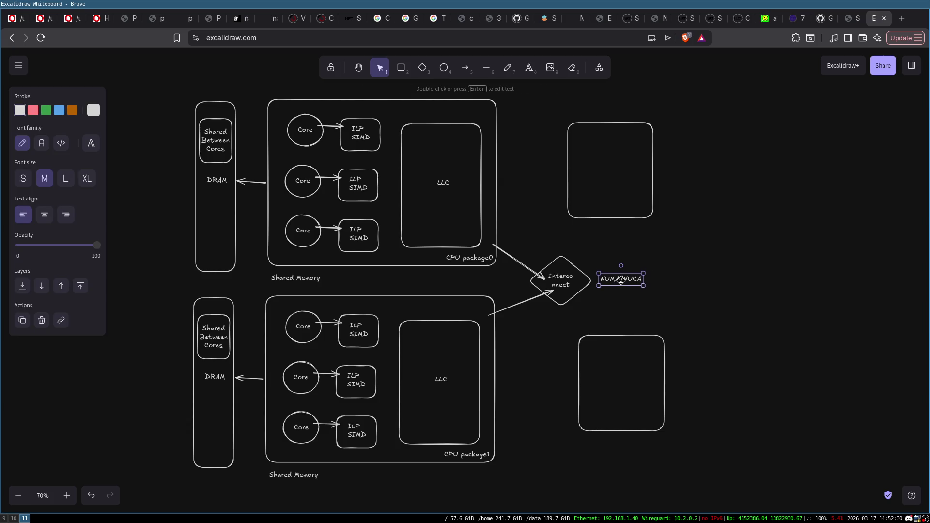
{"action": "key", "text": "Return"}
{"action": "key", "text": "End"}
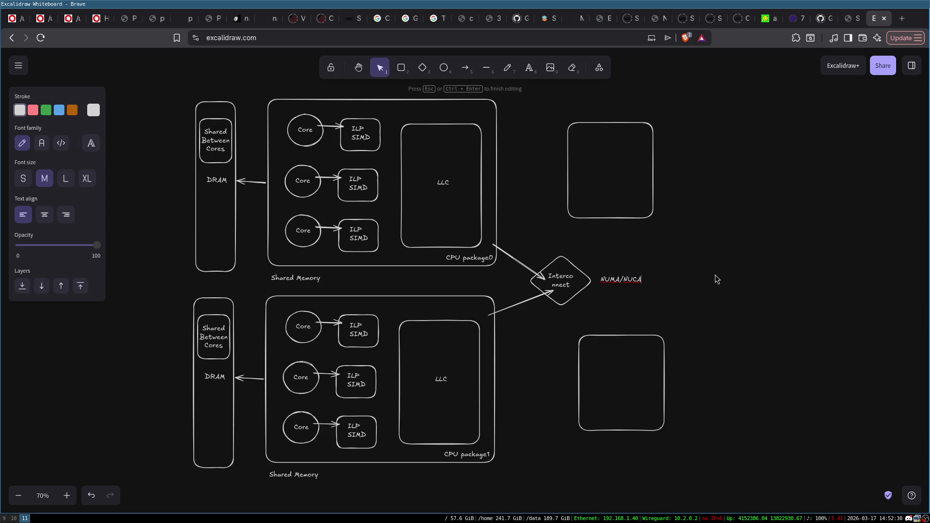
{"action": "type", "text": "/NUccA"}
{"action": "left_click", "coordinate": [643, 299]}
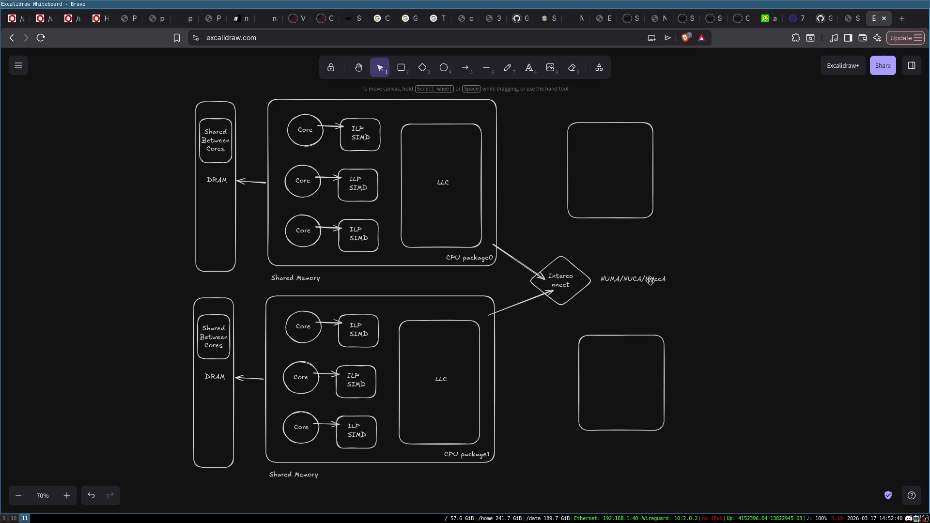
- Delete the NUMA/NUCA/NUccA label, restore it with Ctrl+Z, and briefly select the lower package
{"action": "left_click", "coordinate": [650, 280]}
{"action": "key", "text": "Delete"}
{"action": "key", "text": "ctrl+z"}
{"action": "left_click", "coordinate": [586, 238]}
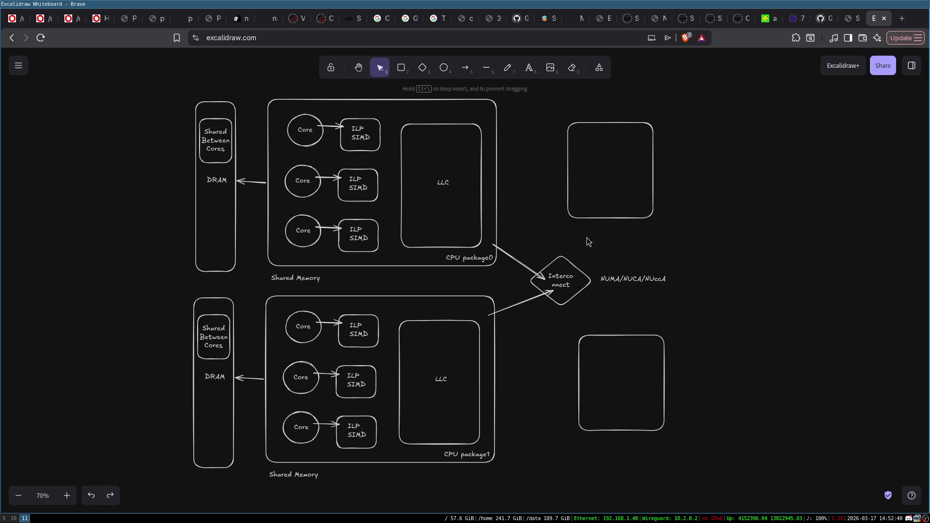
{"action": "mouse_move", "coordinate": [150, 280]}
{"action": "left_mouse_down"}
{"action": "mouse_move", "coordinate": [362, 368]}
{"action": "mouse_move", "coordinate": [526, 512]}
{"action": "mouse_move", "coordinate": [534, 460]}
{"action": "left_mouse_up"}
{"action": "left_click", "coordinate": [523, 440]}
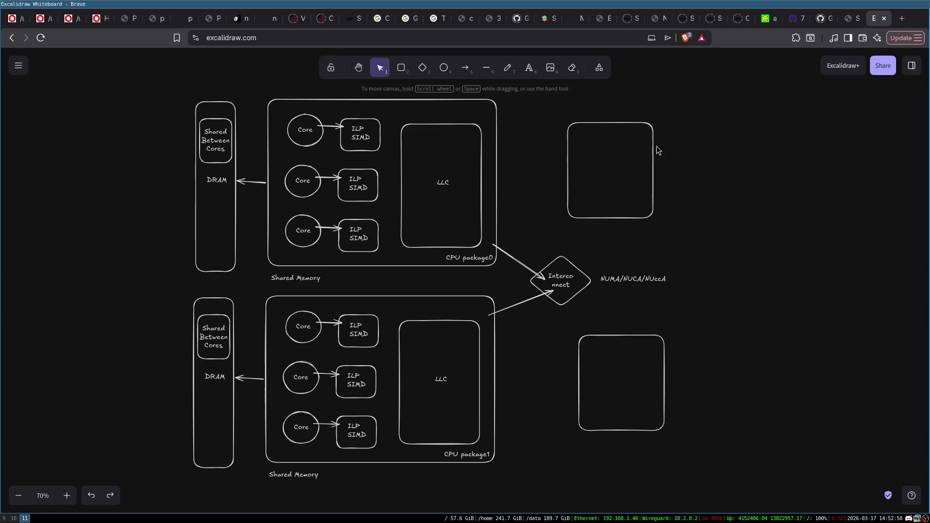
- Delete the empty upper-right and lower-right boxes
{"action": "left_click", "coordinate": [580, 129]}
{"action": "key", "text": "Delete"}
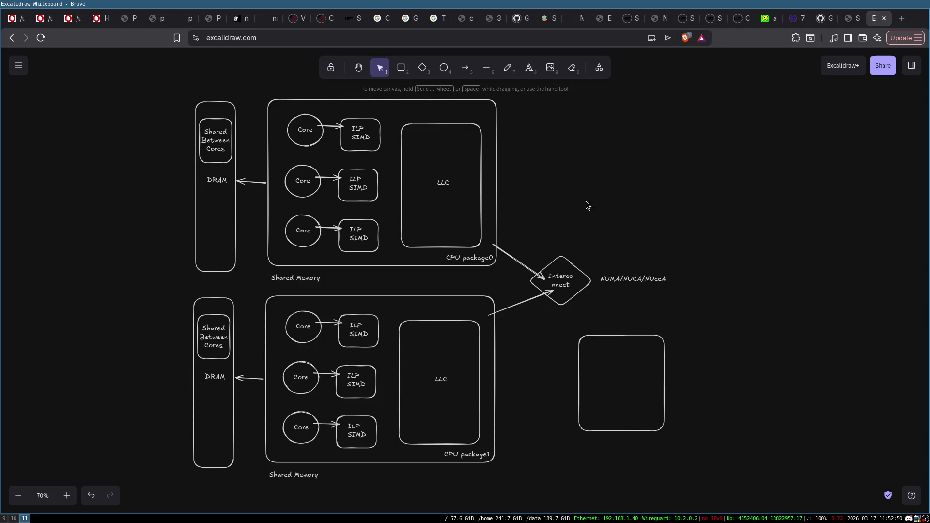
{"action": "left_click", "coordinate": [593, 342]}
{"action": "key", "text": "Delete"}
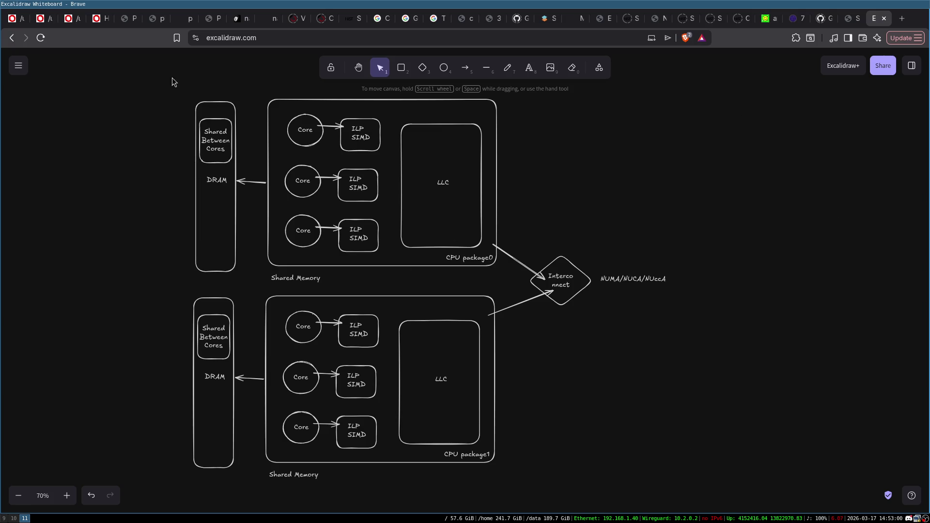
- Select the whole diagram and the Interconnect diamond to review the layout
{"action": "left_click_drag", "start_coordinate": [141, 87], "coordinate": [732, 509]}
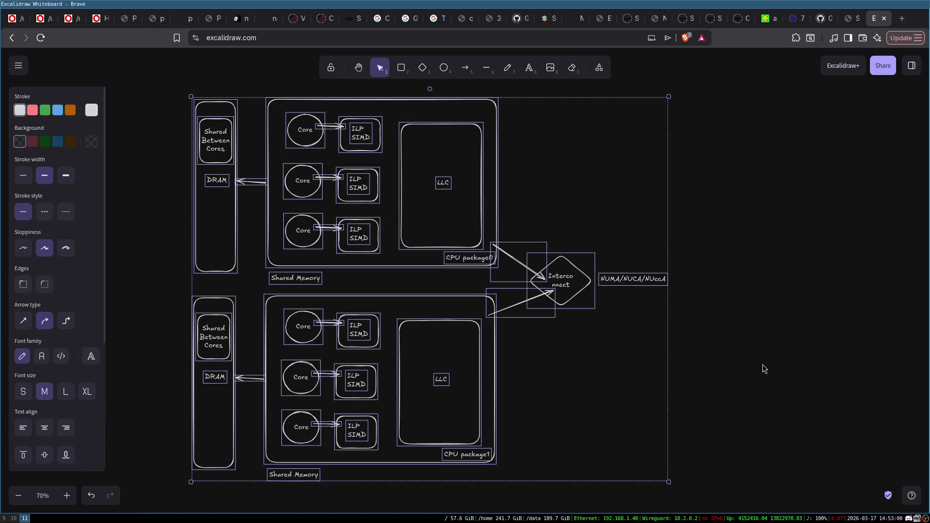
{"action": "left_click", "coordinate": [764, 370]}
{"action": "left_click", "coordinate": [564, 290]}
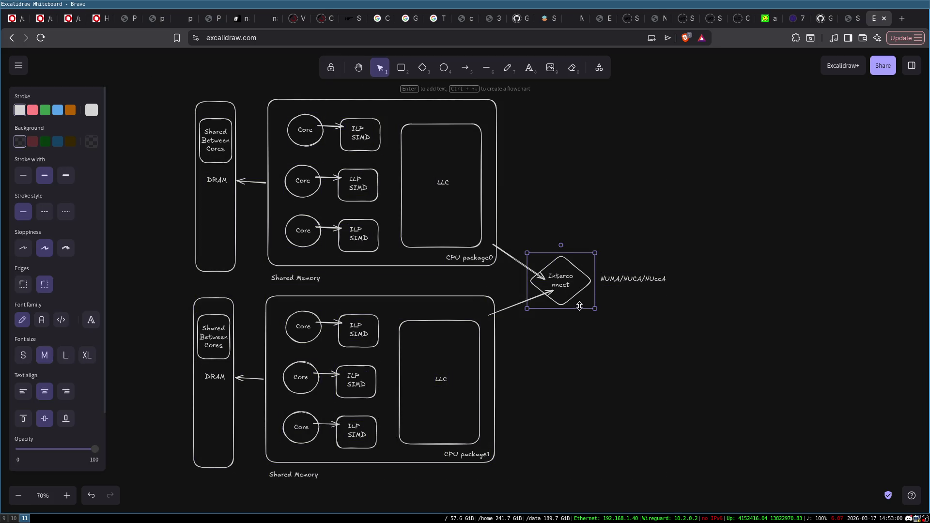
{"action": "left_click", "coordinate": [600, 203]}
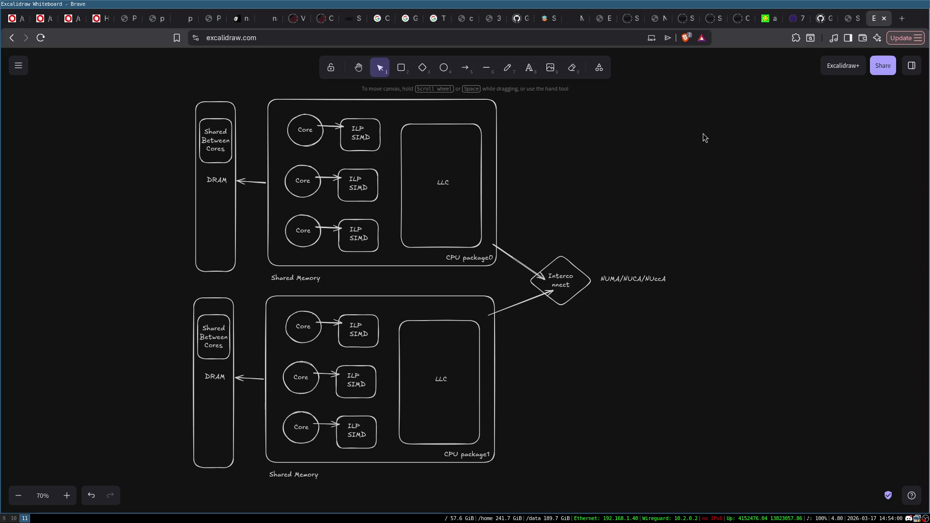
{"action": "left_click_drag", "start_coordinate": [604, 161], "coordinate": [606, 165]}
{"action": "mouse_move", "coordinate": [165, 86]}
{"action": "left_mouse_down"}
{"action": "mouse_move", "coordinate": [687, 498]}
{"action": "mouse_move", "coordinate": [731, 474]}
{"action": "left_mouse_up"}
- Draw an 'Accelerator' box right of CPU package0 with an arrow leading into it
{"action": "key", "text": "Escape"}
{"action": "left_click", "coordinate": [401, 68]}
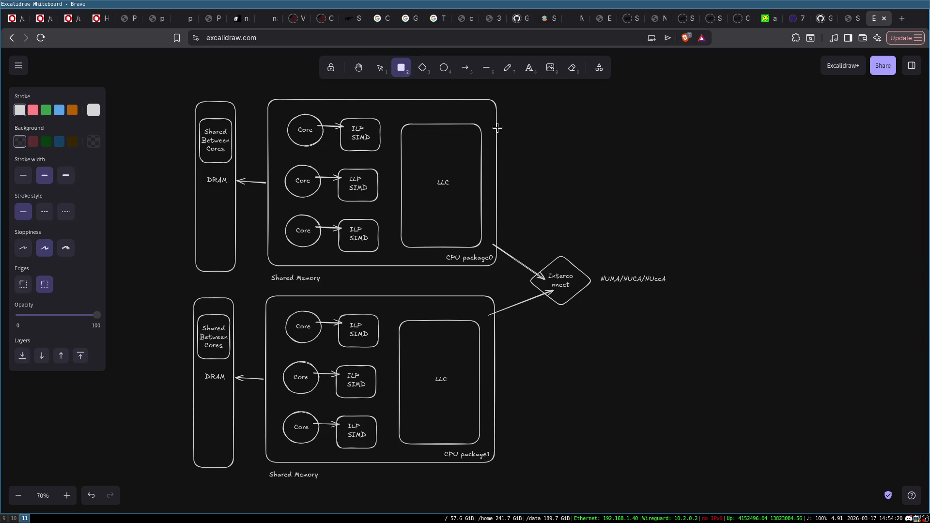
{"action": "left_click_drag", "start_coordinate": [519, 115], "coordinate": [738, 151]}
{"action": "left_click_drag", "start_coordinate": [667, 135], "coordinate": [721, 137]}
{"action": "left_click", "coordinate": [465, 67]}
{"action": "left_click_drag", "start_coordinate": [492, 122], "coordinate": [593, 123]}
{"action": "double_click", "coordinate": [639, 137]}
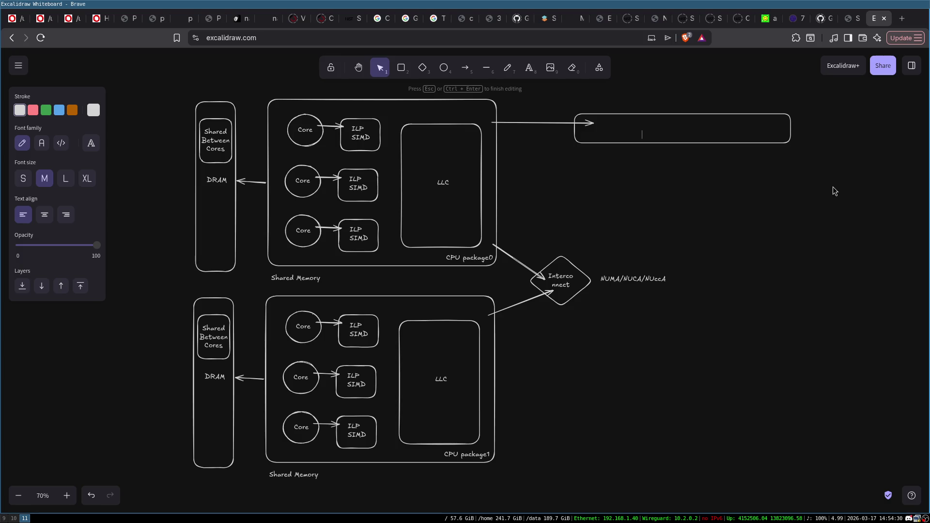
{"action": "left_click", "coordinate": [704, 127]}
{"action": "double_click", "coordinate": [673, 132]}
{"action": "type", "text": "Accelerator"}
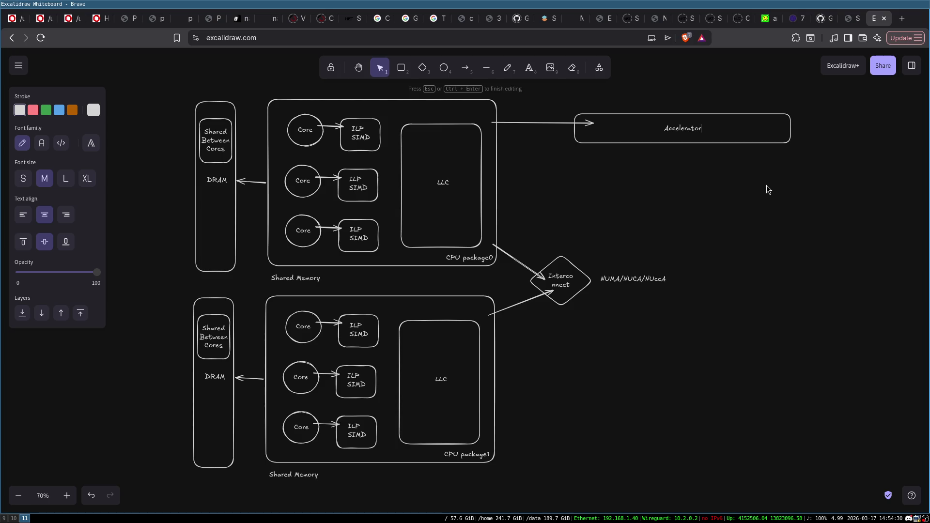
{"action": "left_click", "coordinate": [713, 172]}
- Duplicate the Accelerator box beside CPU package1 and connect them with an arrow
{"action": "left_click", "coordinate": [659, 138]}
{"action": "mouse_move", "coordinate": [659, 138]}
{"action": "left_mouse_down", "text": "alt"}
{"action": "mouse_move", "coordinate": [686, 151]}
{"action": "mouse_move", "coordinate": [632, 373]}
{"action": "mouse_move", "coordinate": [627, 453]}
{"action": "left_mouse_up", "text": "alt"}
{"action": "left_click", "coordinate": [468, 73]}
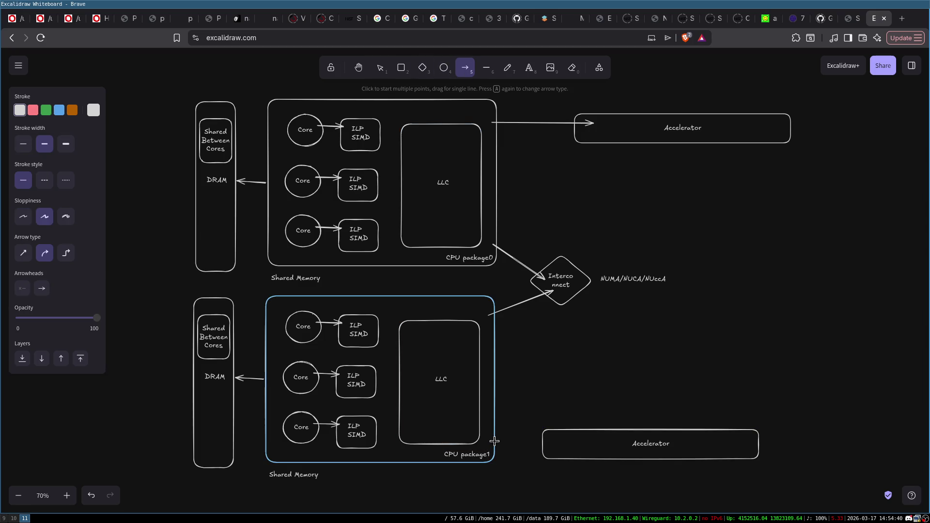
{"action": "left_click_drag", "start_coordinate": [491, 440], "coordinate": [554, 442]}
{"action": "left_click_drag", "start_coordinate": [671, 435], "coordinate": [705, 437]}
{"action": "left_click", "coordinate": [717, 188]}
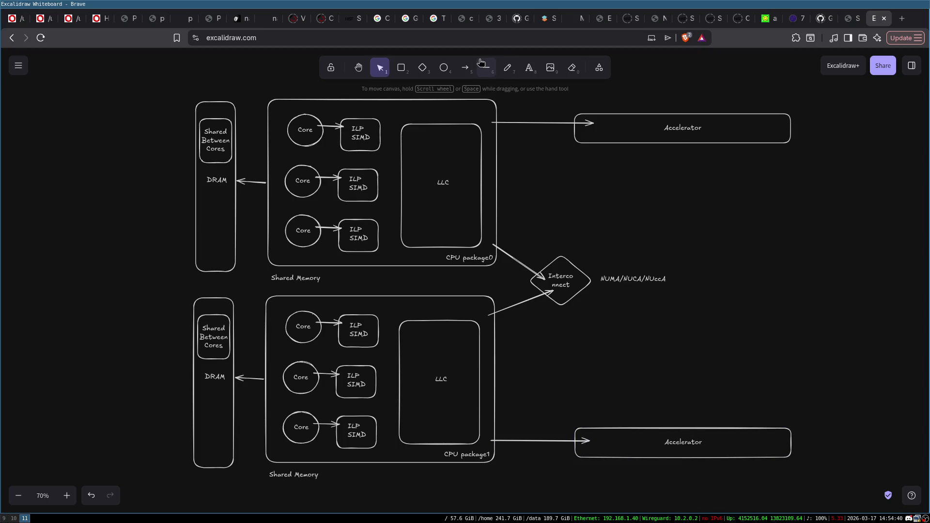
- Draw a diamond labelled 'Storage' to the right of the upper package
{"action": "left_click", "coordinate": [423, 67]}
{"action": "left_click_drag", "start_coordinate": [566, 177], "coordinate": [666, 224]}
{"action": "left_click_drag", "start_coordinate": [623, 202], "coordinate": [637, 185]}
{"action": "double_click", "coordinate": [633, 194]}
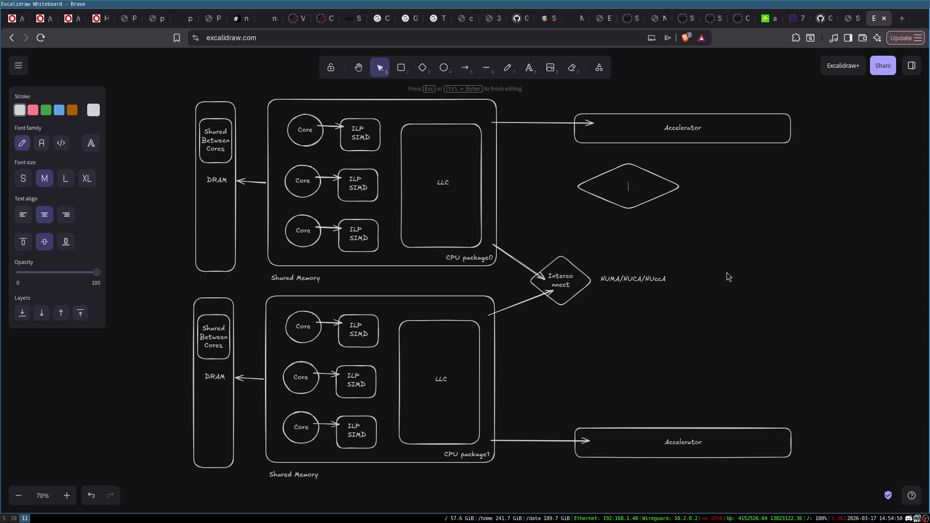
{"action": "type", "text": "Storage"}
{"action": "left_click", "coordinate": [618, 238]}
- Duplicate the Storage diamond below it and relabel the copy as Networking
{"action": "mouse_move", "coordinate": [620, 190]}
{"action": "left_mouse_down"}
{"action": "mouse_move", "coordinate": [618, 179]}
{"action": "mouse_move", "coordinate": [626, 235]}
{"action": "left_mouse_up"}
{"action": "double_click", "coordinate": [625, 234]}
{"action": "type", "text": "Networkiing"}
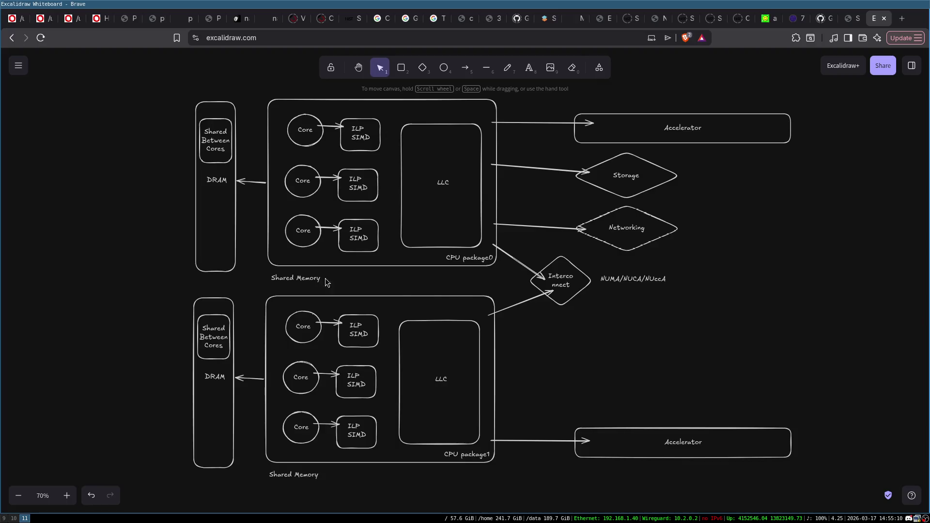
{"action": "left_click_drag", "start_coordinate": [408, 122], "coordinate": [411, 109]}
{"action": "left_click_drag", "start_coordinate": [640, 182], "coordinate": [640, 182]}
{"action": "left_click", "coordinate": [631, 244]}
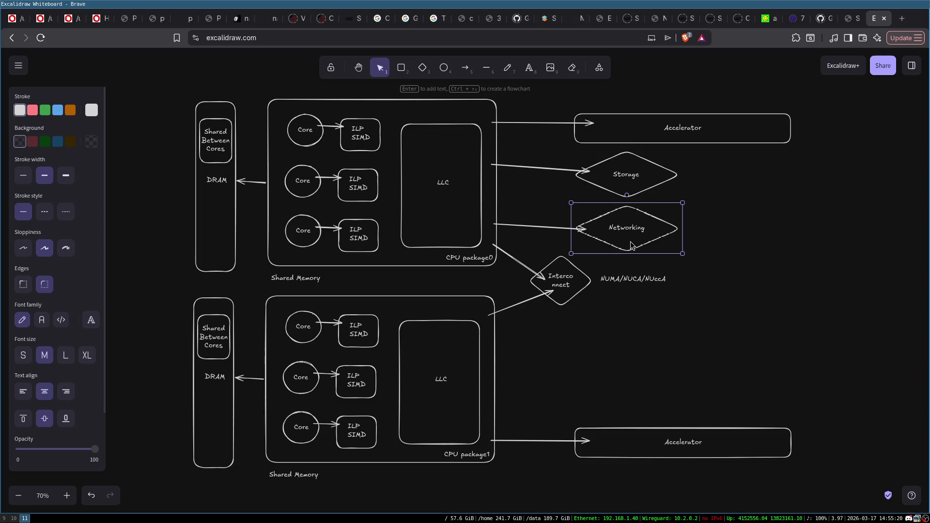
{"action": "left_click", "coordinate": [490, 378]}
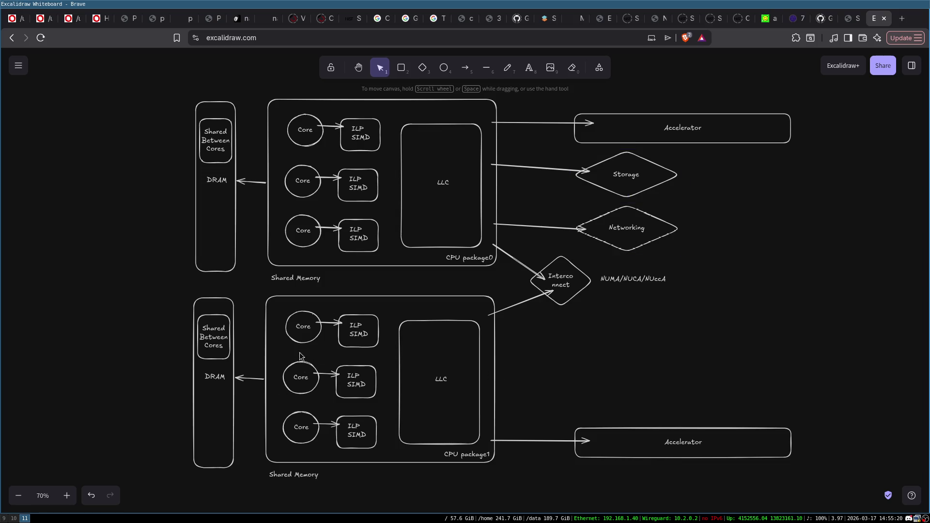
{"action": "left_click", "coordinate": [296, 340]}
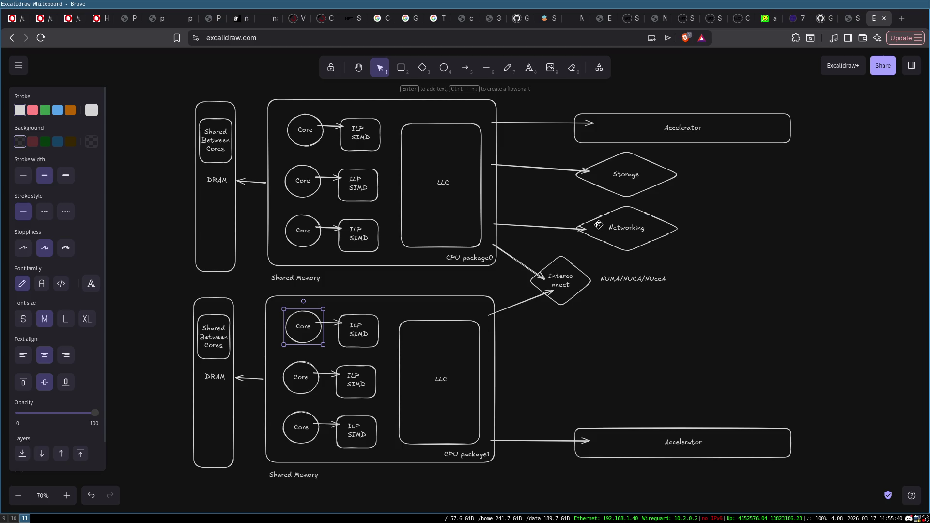
{"action": "left_click", "coordinate": [600, 225]}
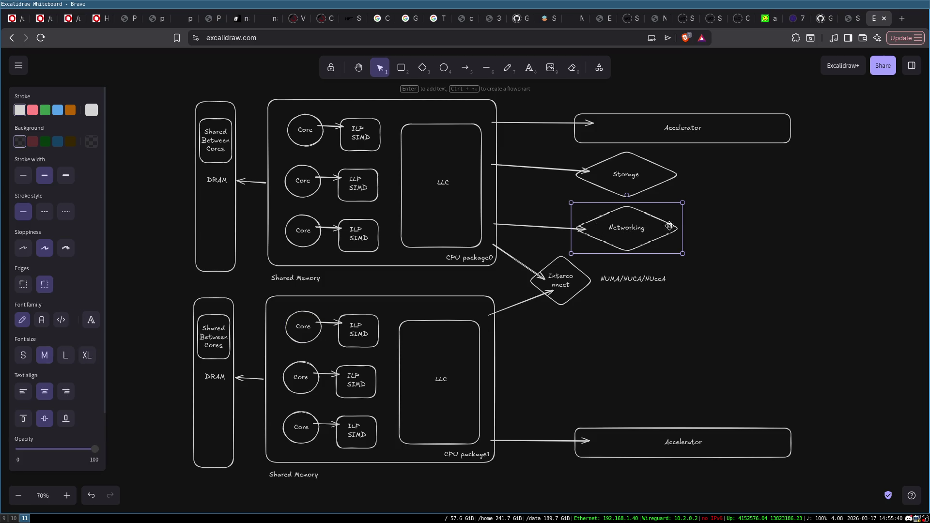
{"action": "left_click", "coordinate": [700, 235]}
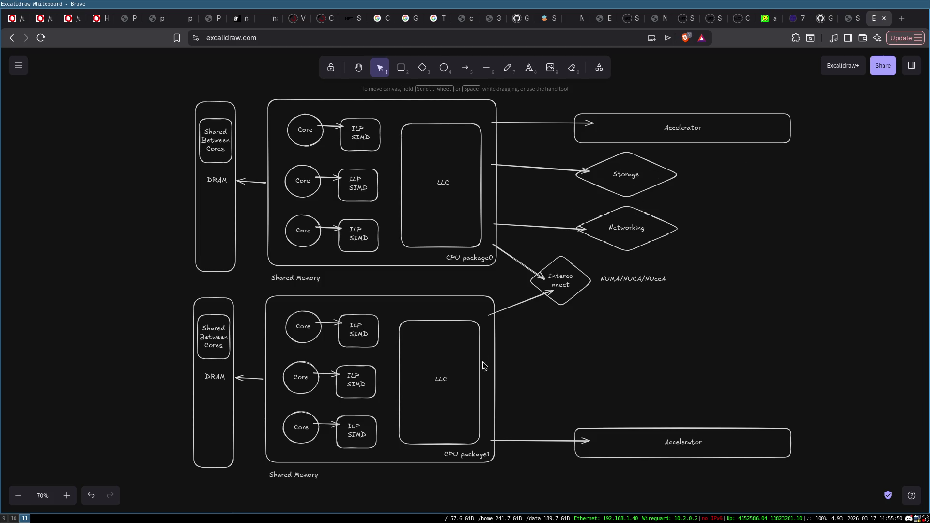
{"action": "left_click", "coordinate": [493, 331]}
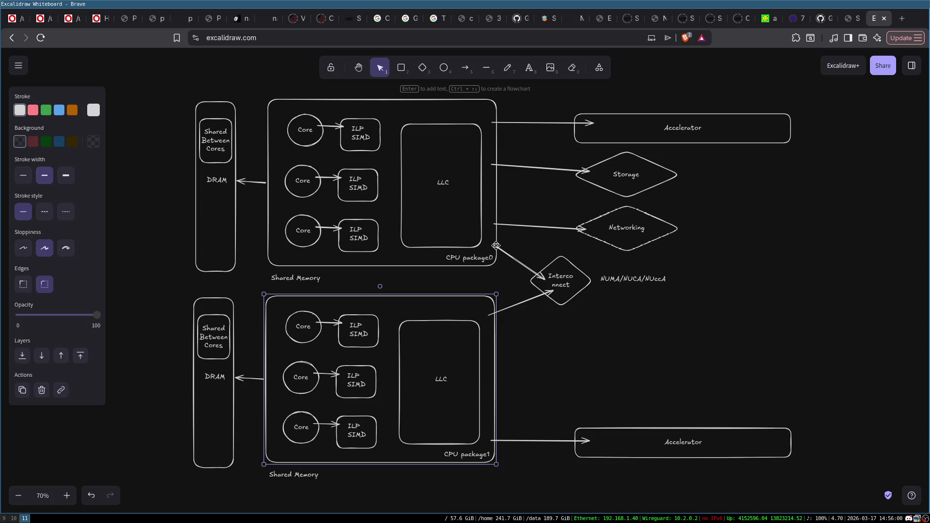
{"action": "left_click", "coordinate": [659, 365]}
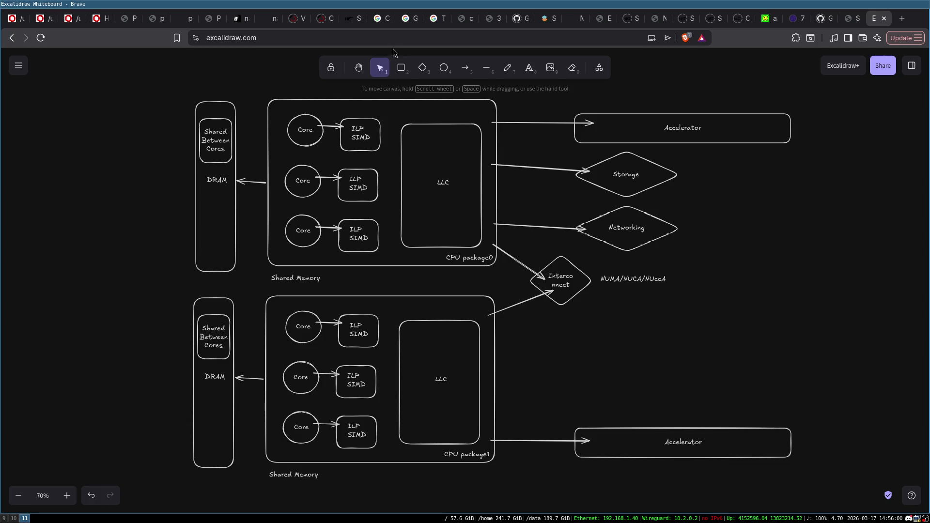
- Add a '4 PCIe slots' label right of the upper Accelerator and copy it beside the lower one
{"action": "double_click", "coordinate": [812, 128]}
{"action": "type", "text": "4 PCIe"}
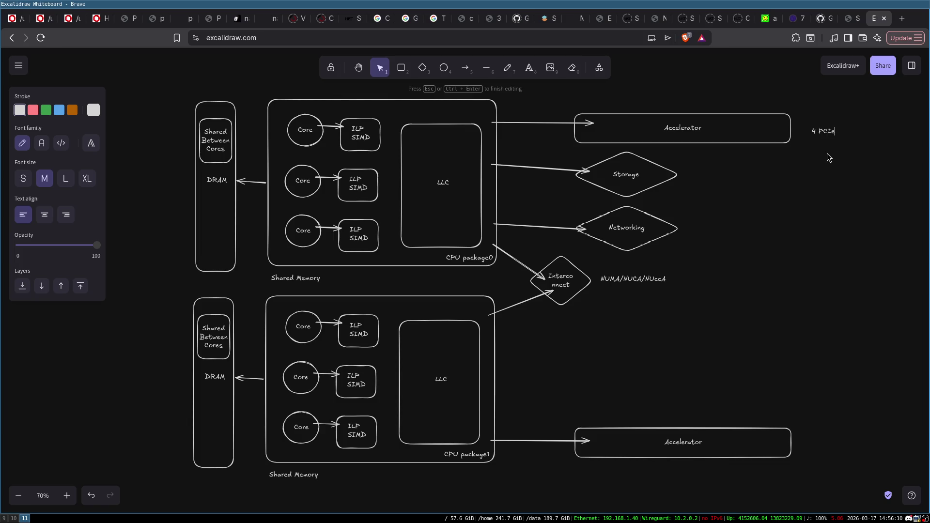
{"action": "type", "text": "slots"}
{"action": "left_click", "coordinate": [889, 170]}
{"action": "left_click", "coordinate": [833, 130]}
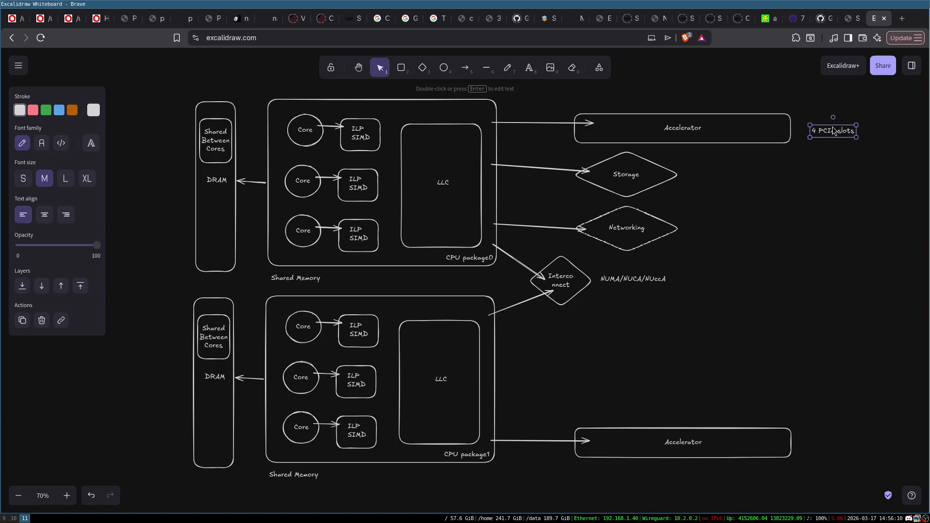
{"action": "left_click_drag", "start_coordinate": [834, 130], "coordinate": [830, 449], "text": "alt"}
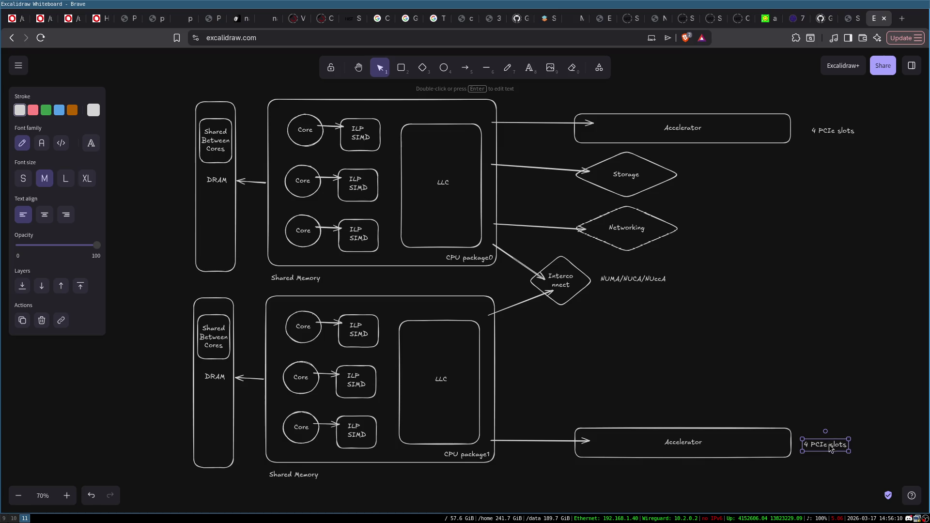
- Nudge the upper '4 PCIe slots' label slightly left and review the packages and Networking diamond
{"action": "left_click", "coordinate": [834, 300]}
{"action": "left_click_drag", "start_coordinate": [826, 129], "coordinate": [817, 130]}
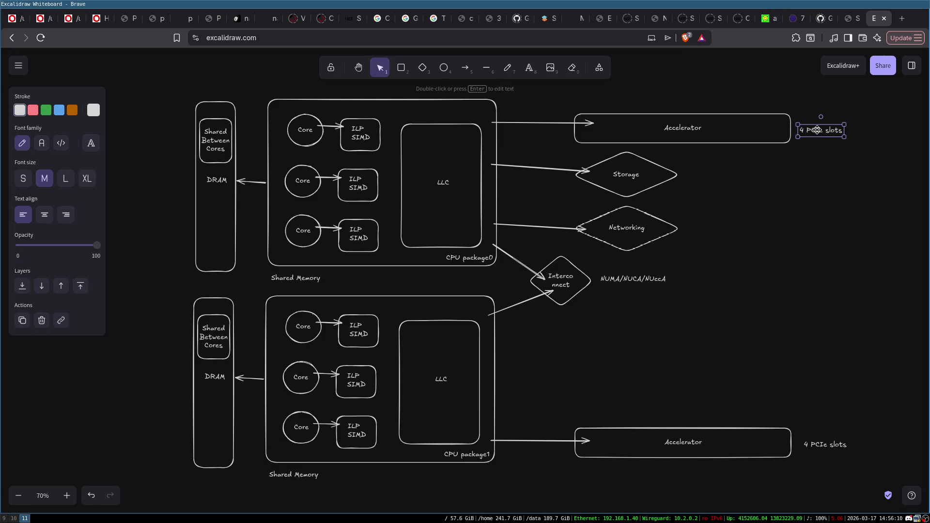
{"action": "left_click", "coordinate": [812, 181]}
{"action": "left_click", "coordinate": [612, 211]}
{"action": "left_click", "coordinate": [787, 284]}
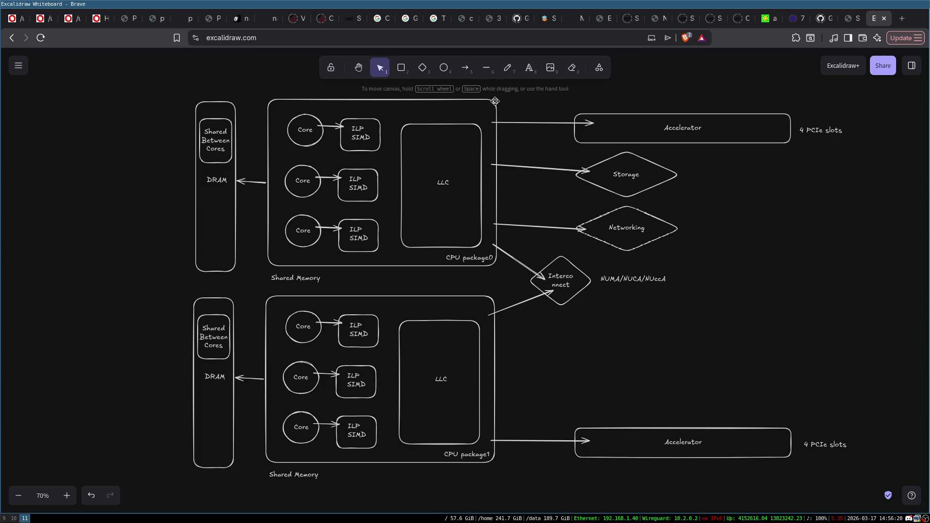
{"action": "left_click", "coordinate": [495, 101]}
{"action": "left_click", "coordinate": [497, 386]}
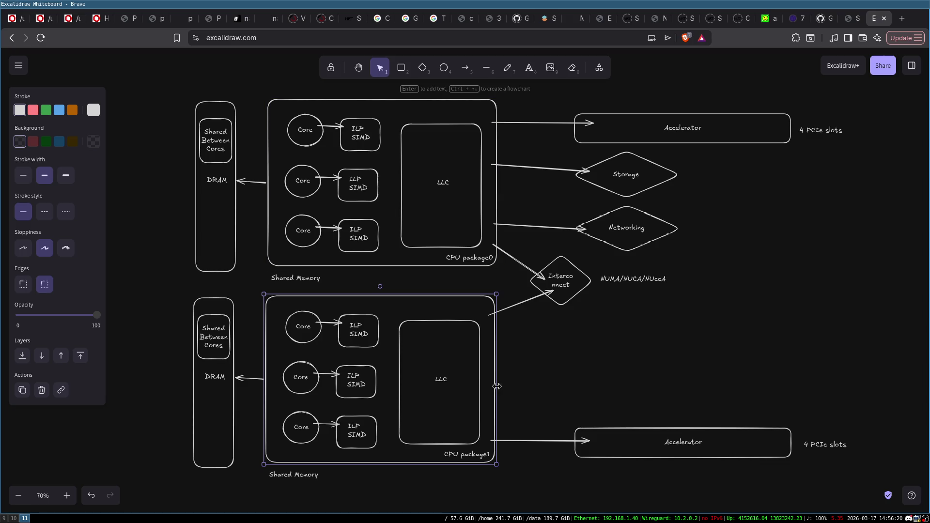
{"action": "left_click", "coordinate": [670, 359]}
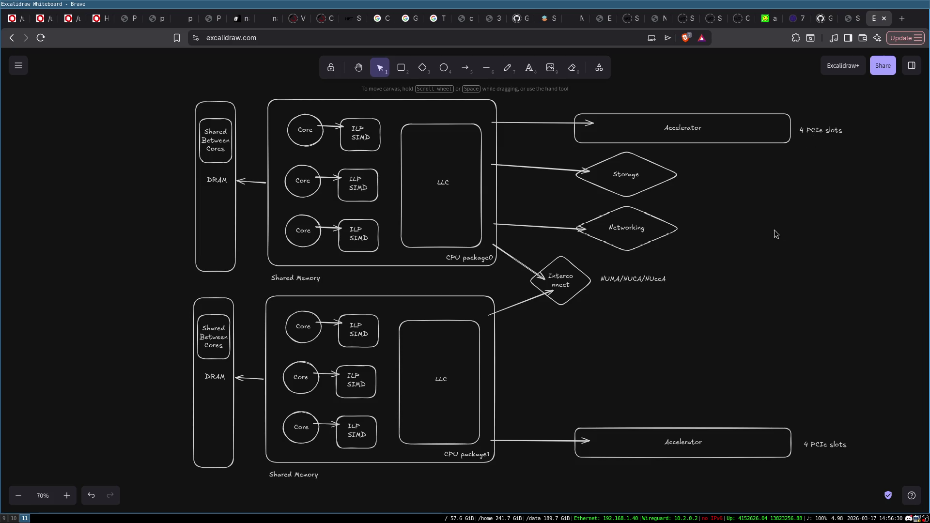
{"action": "left_click", "coordinate": [827, 135]}
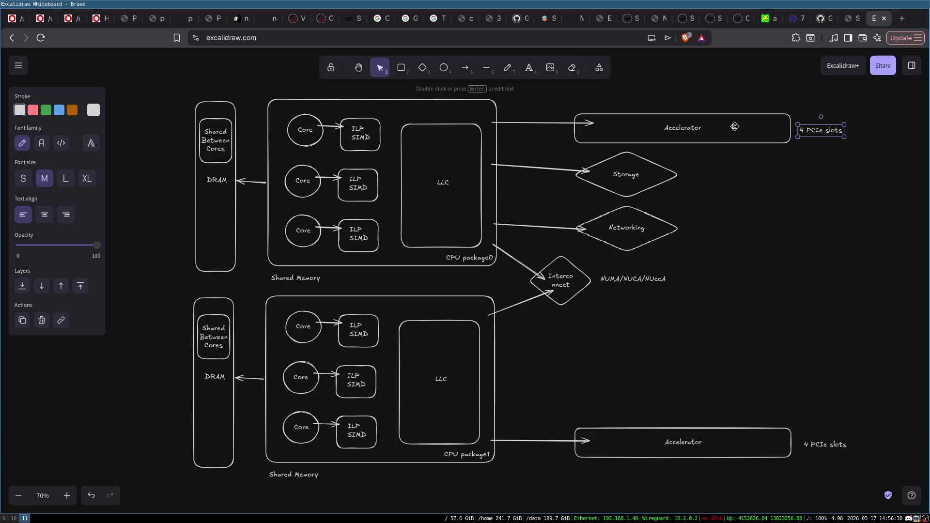
- Write a note reading '2xGPU 1xStorageController' and '1xNetworkController' under the upper PCIe label
{"action": "left_click", "coordinate": [735, 117]}
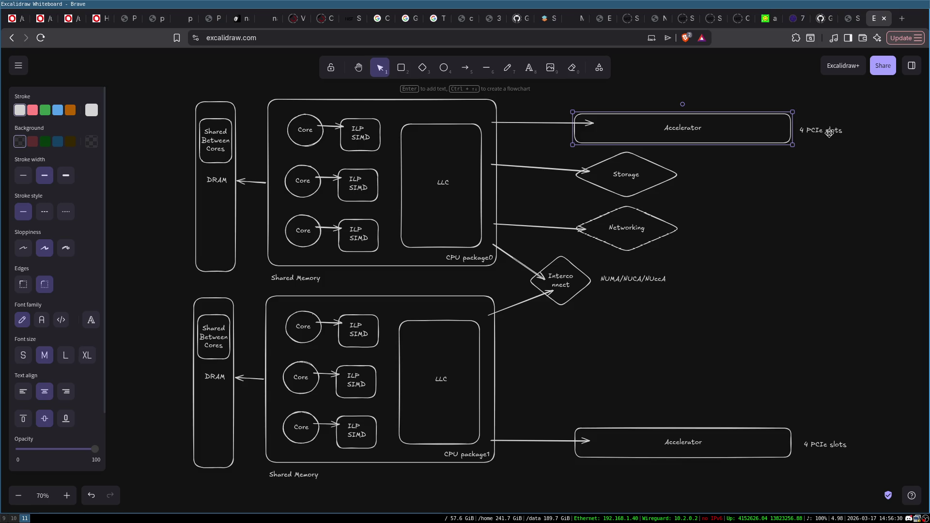
{"action": "double_click", "coordinate": [815, 154]}
{"action": "type", "text": "2xGPU "}
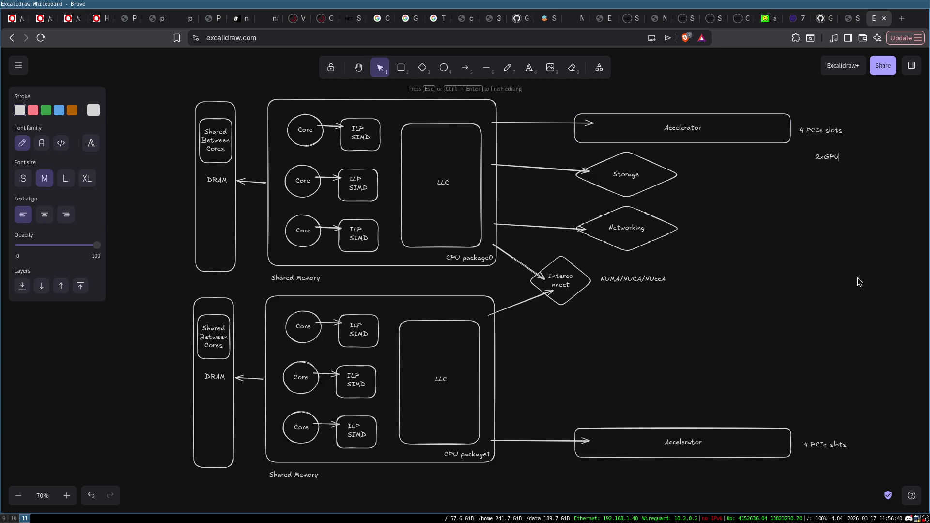
{"action": "type", "text": "1x"}
{"action": "type", "text": "Stor"}
{"action": "type", "text": "ageContro"}
{"action": "type", "text": "ller"}
{"action": "key", "text": "Return"}
{"action": "type", "text": "1x"}
{"action": "type", "text": "NetworkController"}
{"action": "left_click", "coordinate": [890, 234]}
- Copy the note above the lower PCIe label, then review the Storage and Networking diamonds
{"action": "left_click", "coordinate": [848, 167]}
{"action": "mouse_move", "coordinate": [845, 166]}
{"action": "left_mouse_down"}
{"action": "mouse_move", "coordinate": [830, 418]}
{"action": "mouse_move", "coordinate": [830, 396]}
{"action": "left_mouse_up"}
{"action": "left_click", "coordinate": [830, 353]}
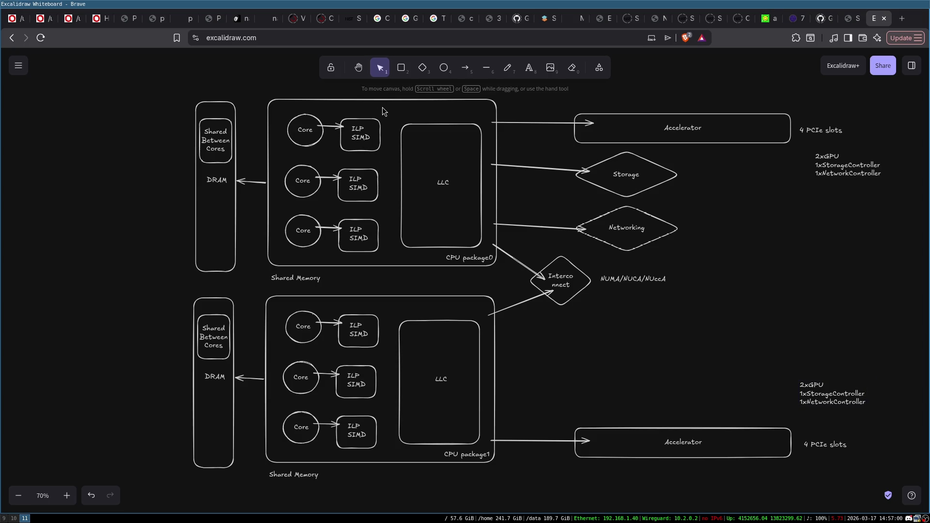
{"action": "left_click", "coordinate": [629, 166]}
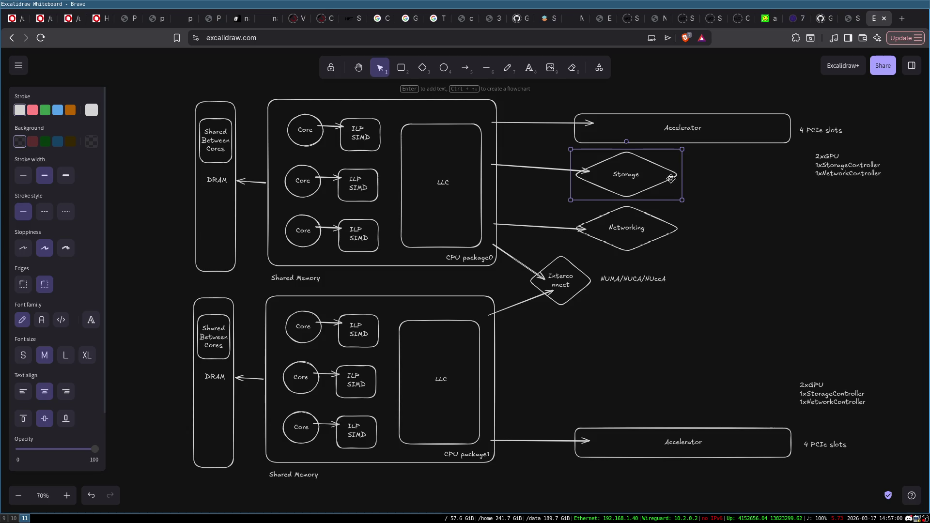
{"action": "left_click", "coordinate": [650, 232]}
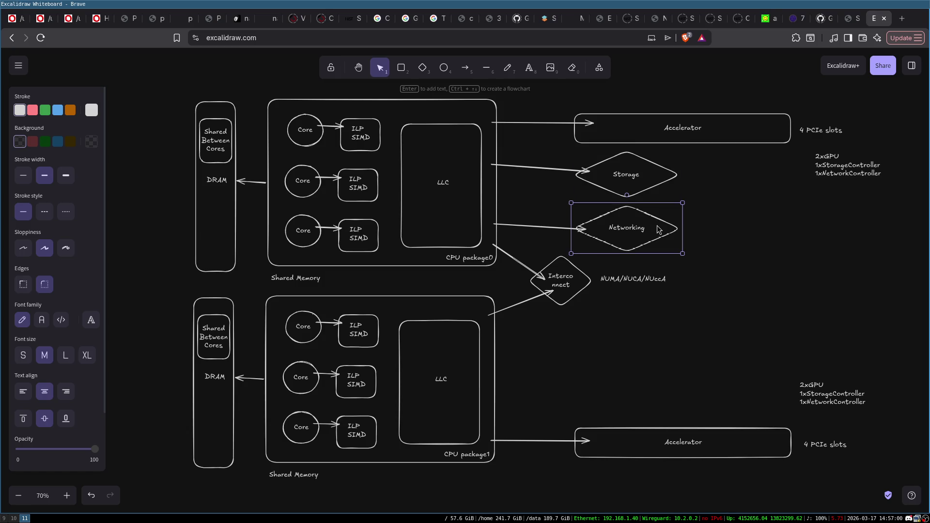
{"action": "left_click", "coordinate": [706, 255]}
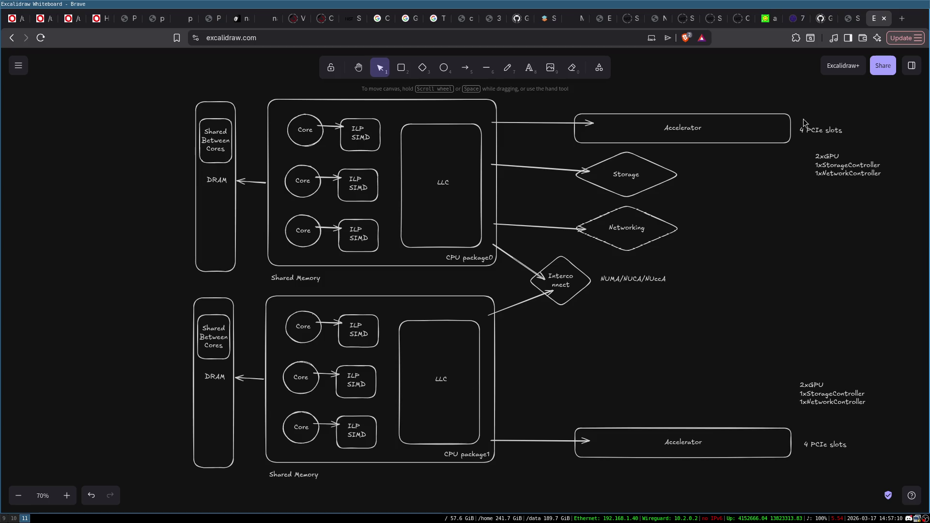
{"action": "mouse_move", "coordinate": [799, 114]}
{"action": "left_mouse_down"}
{"action": "mouse_move", "coordinate": [853, 256]}
{"action": "mouse_move", "coordinate": [891, 418]}
{"action": "mouse_move", "coordinate": [883, 402]}
{"action": "left_mouse_up"}
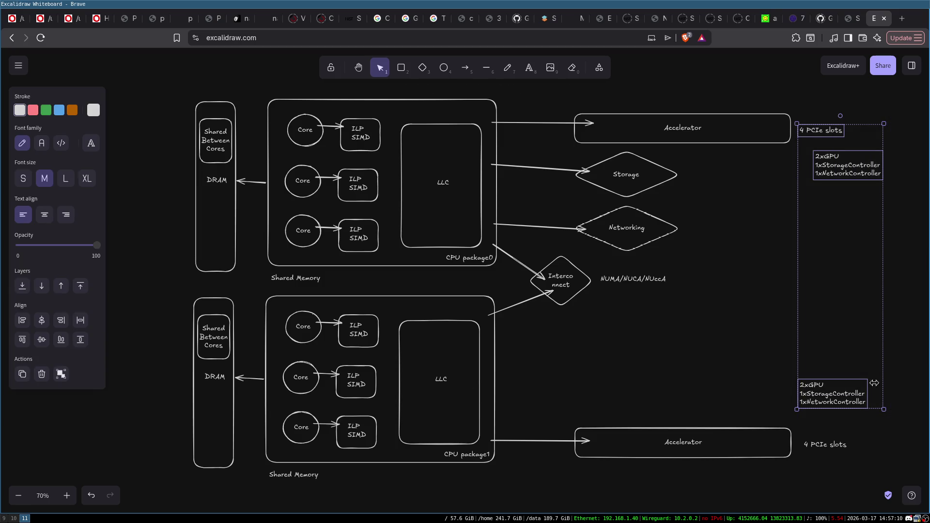
{"action": "left_click", "coordinate": [751, 314]}
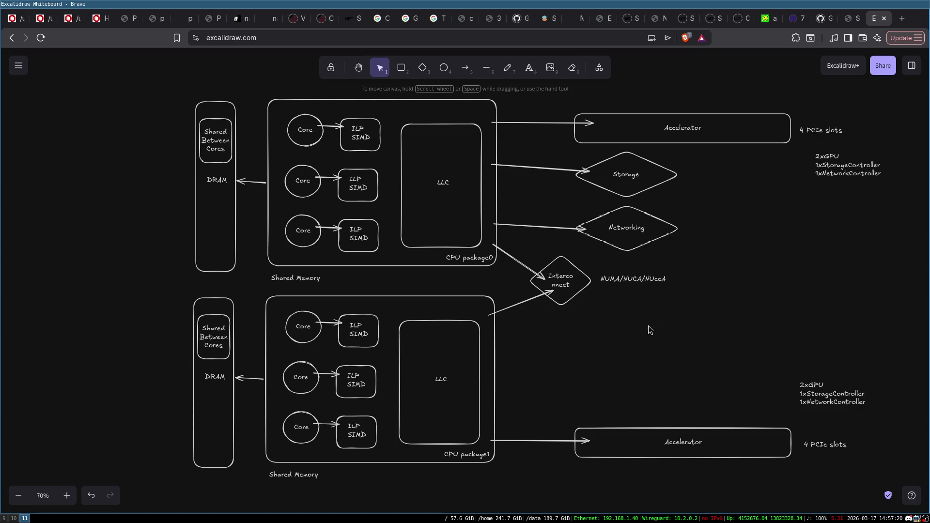
{"action": "left_click", "coordinate": [499, 202]}
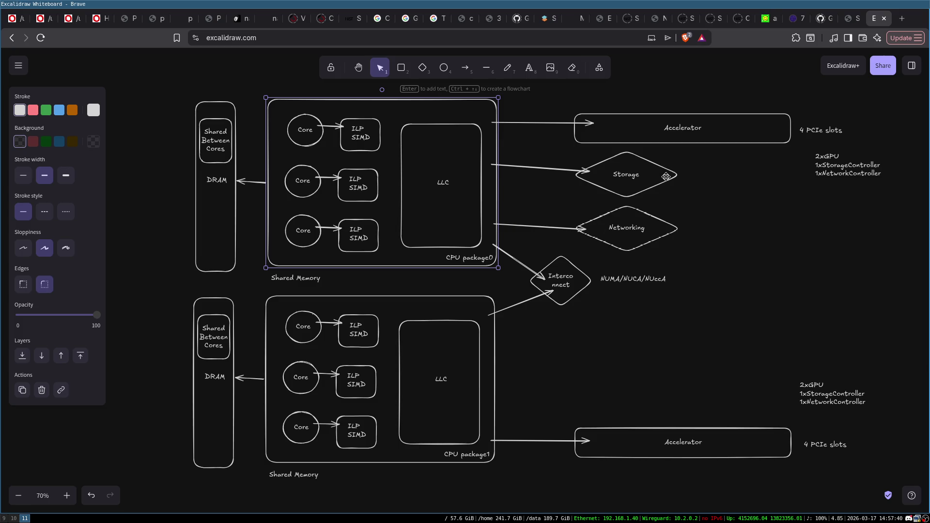
{"action": "double_click", "coordinate": [687, 194]}
{"action": "type", "text": "Motherboard default copo"}
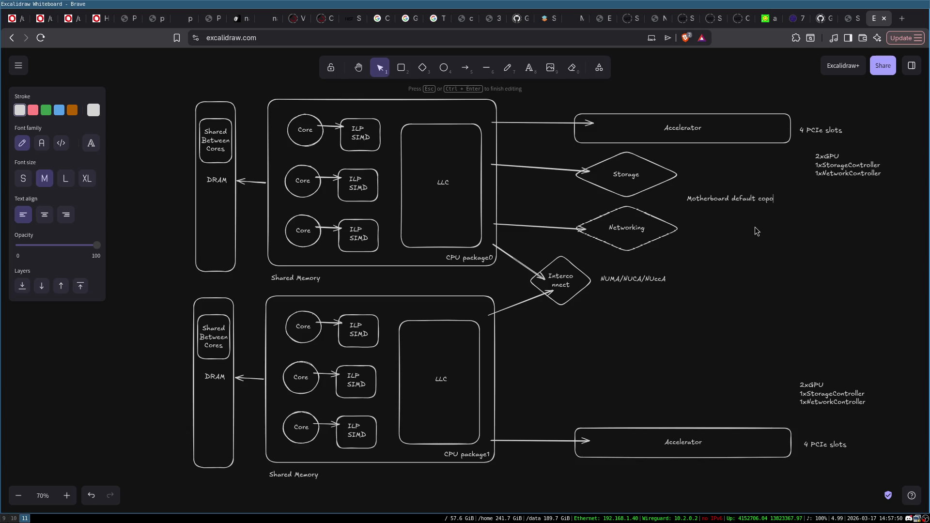
{"action": "key", "text": "BackSpace"}
{"action": "key", "text": "BackSpace"}
{"action": "key", "text": "BackSpace"}
{"action": "key", "text": "BackSpace"}
{"action": "type", "text": "ports"}
{"action": "left_click", "coordinate": [727, 221]}
{"action": "left_click_drag", "start_coordinate": [729, 200], "coordinate": [714, 201]}
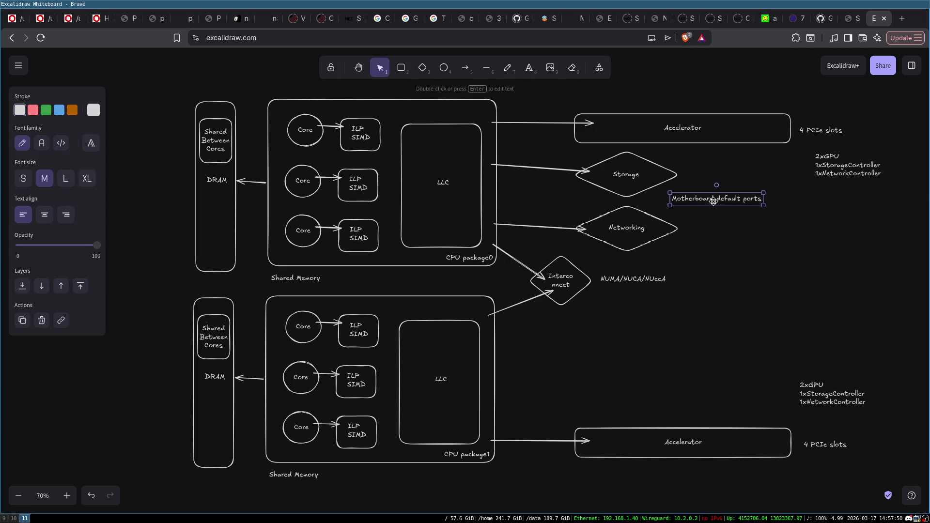
{"action": "left_click", "coordinate": [649, 170]}
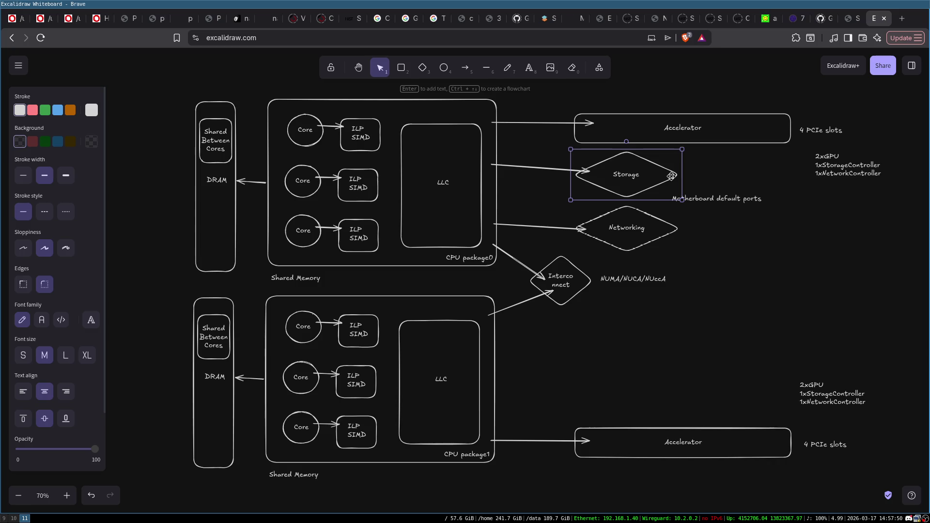
{"action": "left_click", "coordinate": [677, 231]}
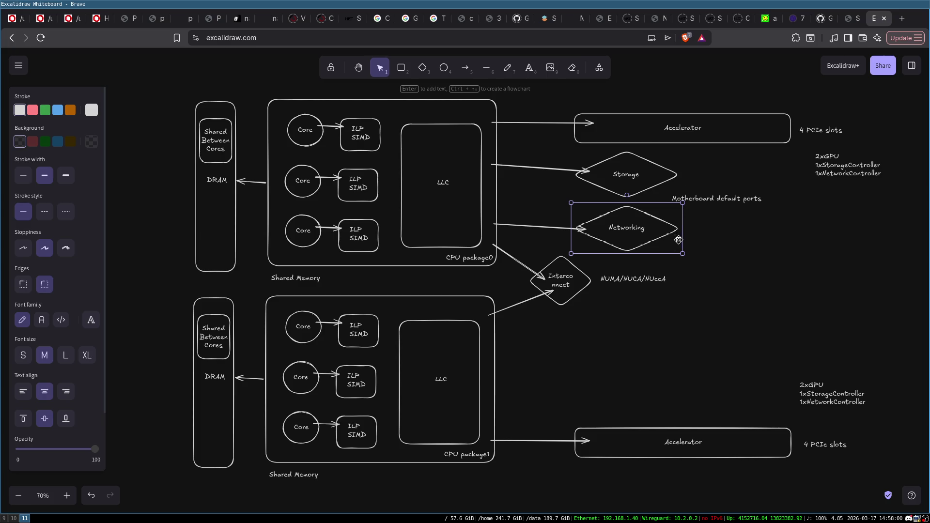
{"action": "left_click", "coordinate": [699, 236]}
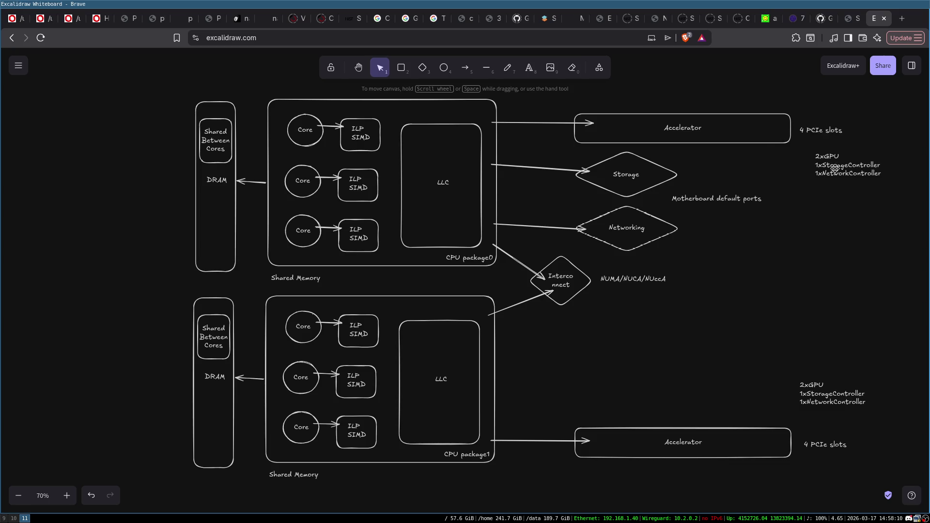
{"action": "left_click", "coordinate": [493, 354]}
{"action": "left_click", "coordinate": [493, 220]}
{"action": "mouse_move", "coordinate": [506, 146]}
{"action": "left_mouse_down"}
{"action": "mouse_move", "coordinate": [632, 215]}
{"action": "mouse_move", "coordinate": [781, 267]}
{"action": "left_mouse_up"}
{"action": "left_click", "coordinate": [792, 237]}
{"action": "mouse_move", "coordinate": [558, 147]}
{"action": "left_mouse_down"}
{"action": "mouse_move", "coordinate": [776, 288]}
{"action": "mouse_move", "coordinate": [805, 293]}
{"action": "left_mouse_up"}
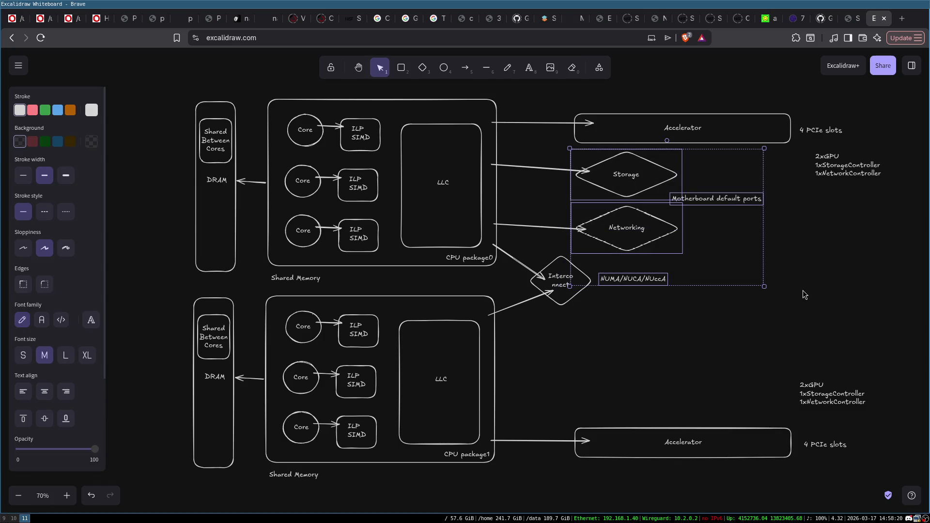
{"action": "left_click", "coordinate": [777, 297]}
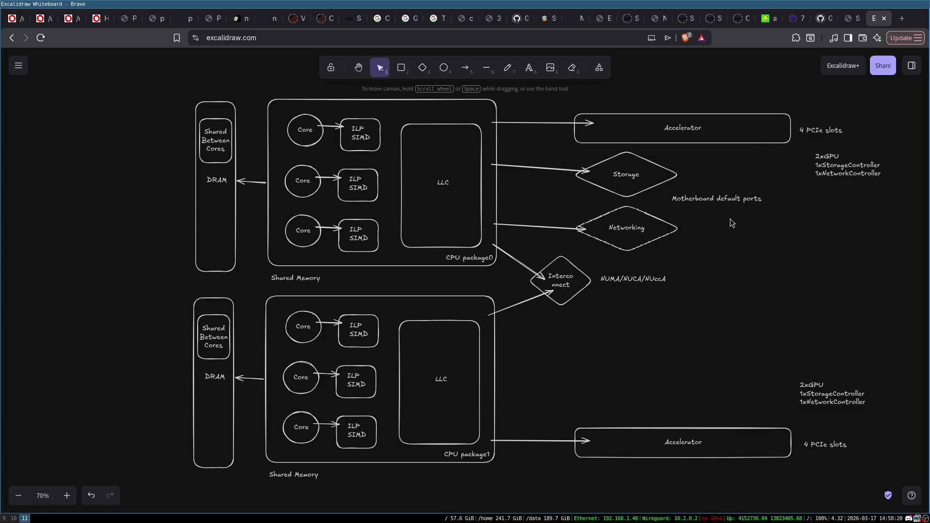
{"action": "left_click_drag", "start_coordinate": [543, 156], "coordinate": [768, 259]}
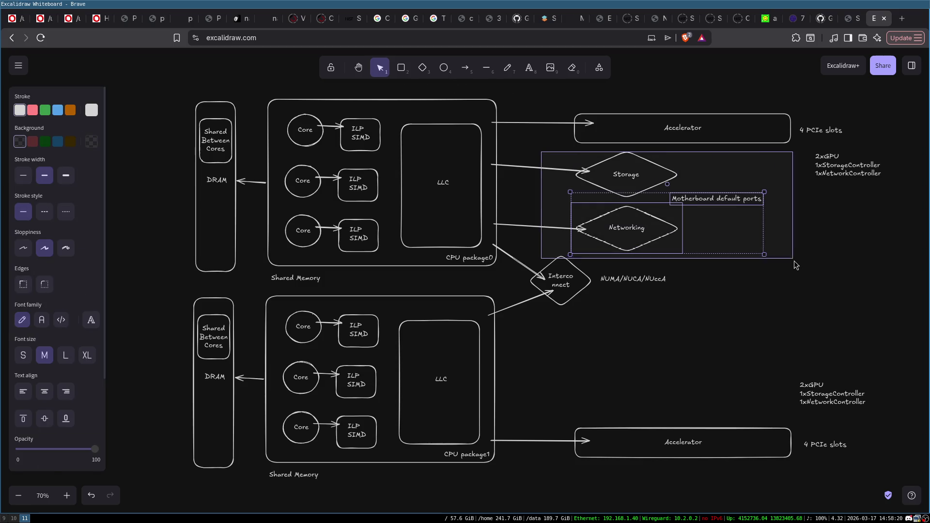
{"action": "left_click", "coordinate": [661, 241]}
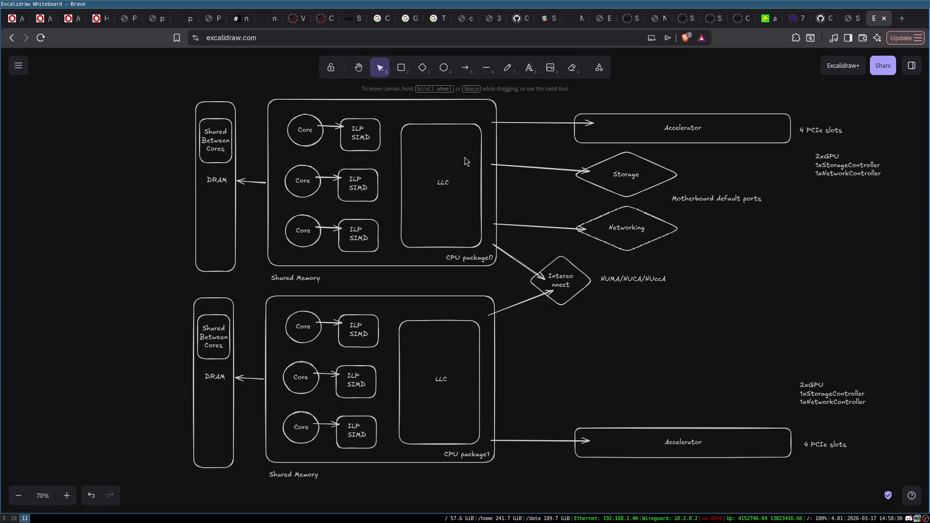
{"action": "left_click", "coordinate": [734, 118]}
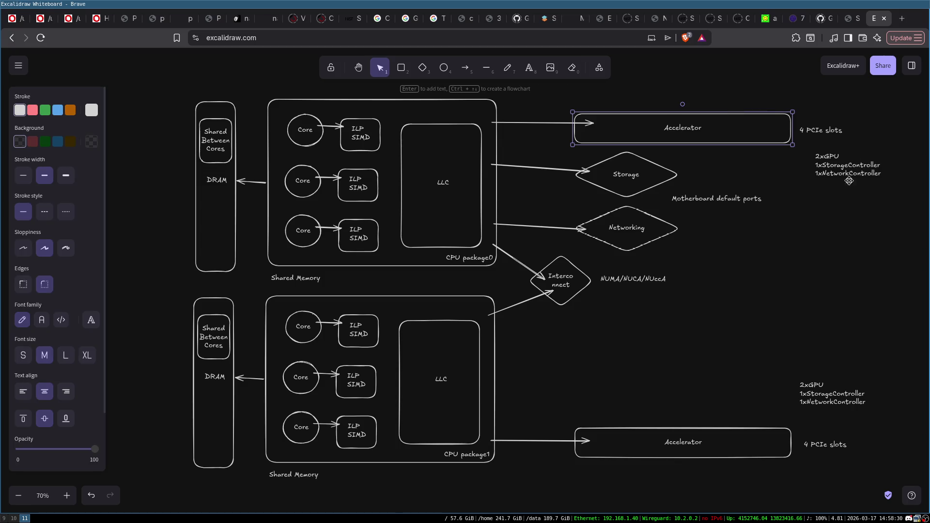
- Review the lower Accelerator, the Networking diamond and the right-side notes by selecting them
{"action": "left_click", "coordinate": [701, 439]}
{"action": "left_click", "coordinate": [790, 331]}
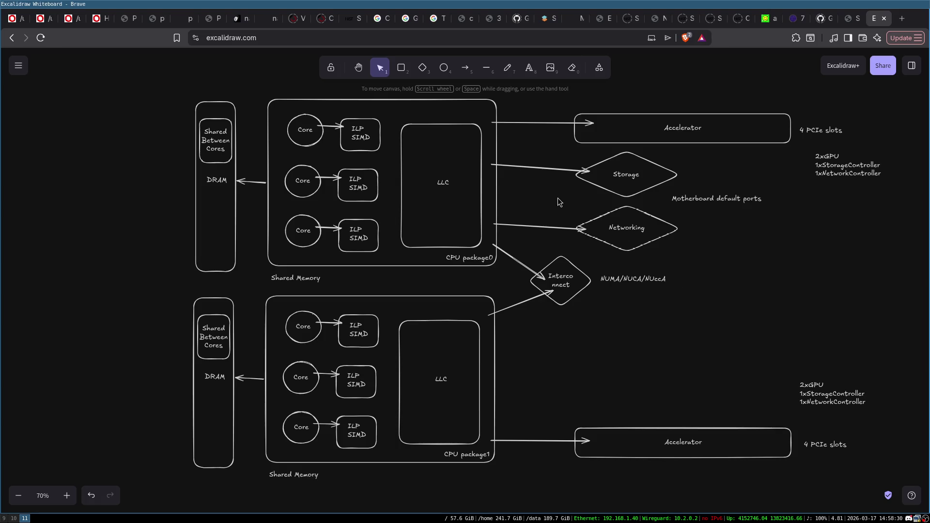
{"action": "left_click", "coordinate": [624, 211]}
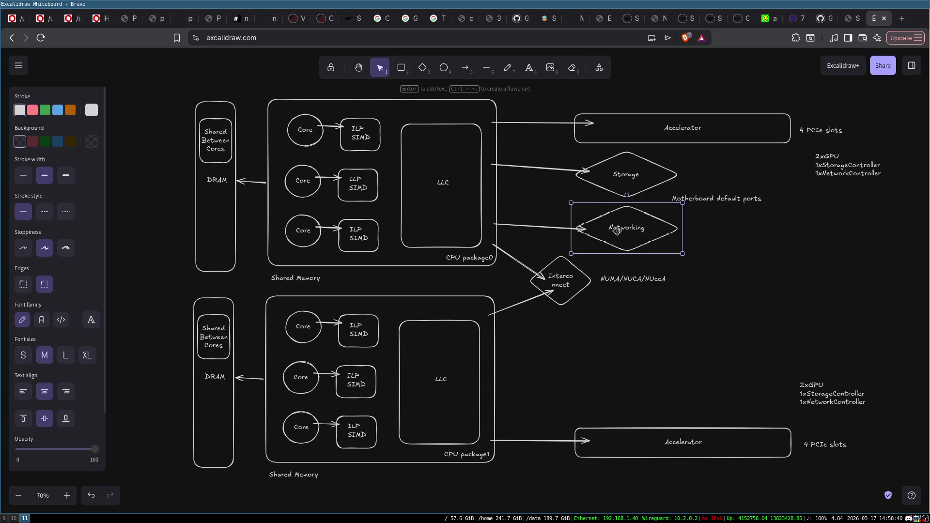
{"action": "left_click", "coordinate": [715, 233]}
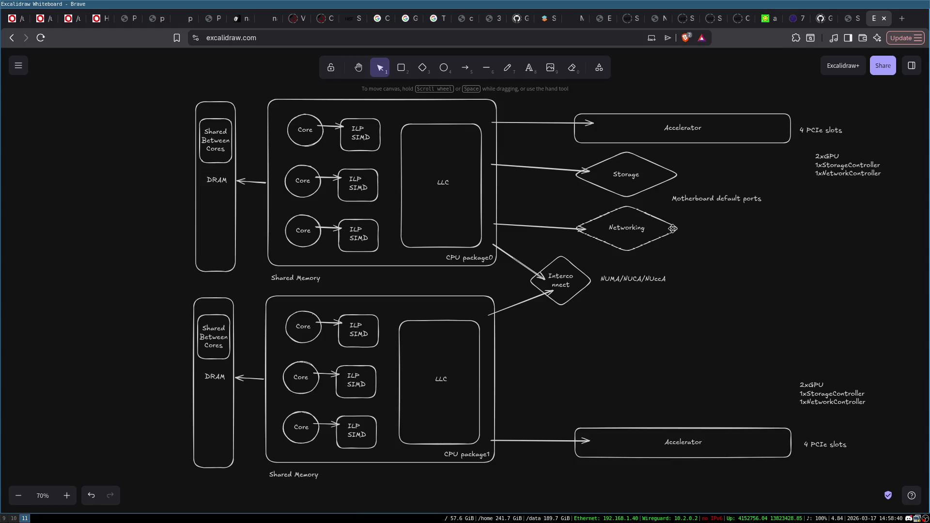
{"action": "left_click", "coordinate": [663, 229]}
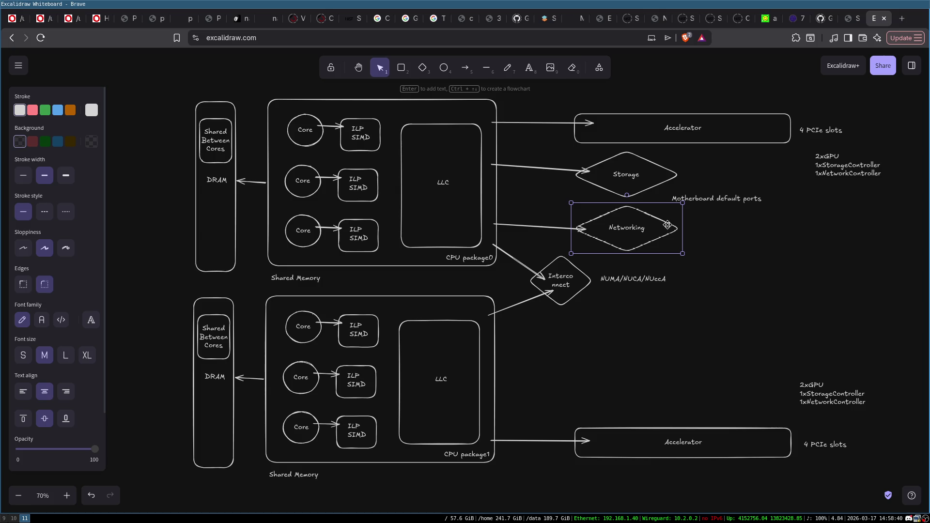
{"action": "left_click", "coordinate": [693, 240]}
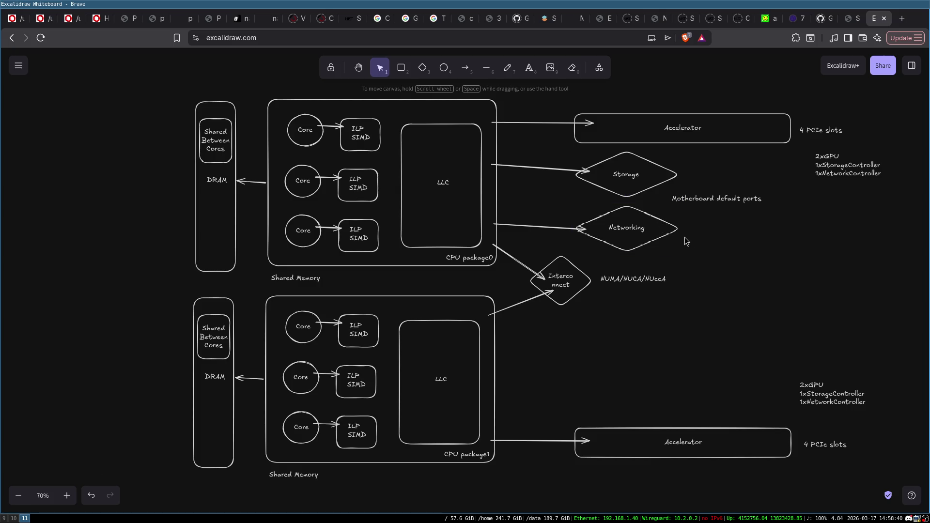
{"action": "mouse_move", "coordinate": [754, 88]}
{"action": "left_mouse_down"}
{"action": "mouse_move", "coordinate": [848, 191]}
{"action": "mouse_move", "coordinate": [913, 456]}
{"action": "left_mouse_up"}
{"action": "left_click", "coordinate": [714, 342]}
{"action": "left_click", "coordinate": [666, 225]}
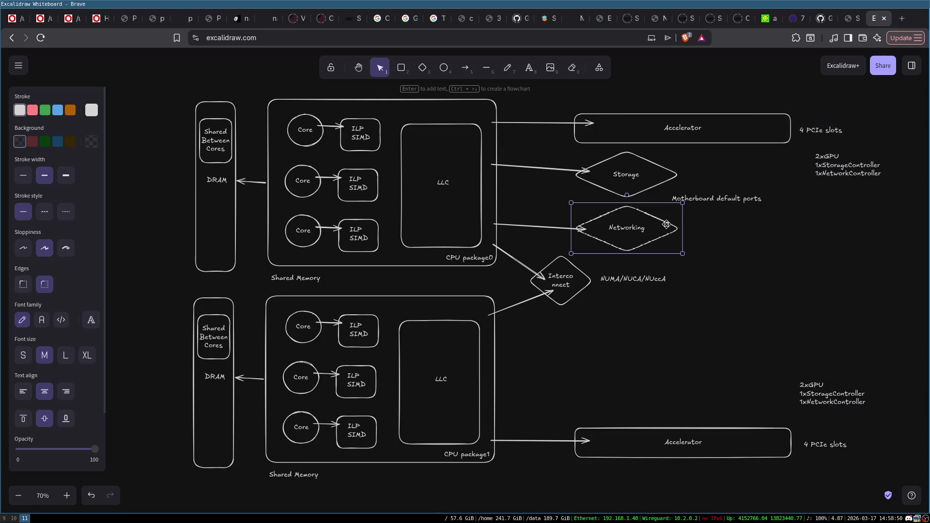
- Write a two-line note right of Networking with 'ME (100Mbps)' and 'ETH' lines
{"action": "double_click", "coordinate": [695, 225]}
{"action": "type", "text": "ME (100Mbps"}
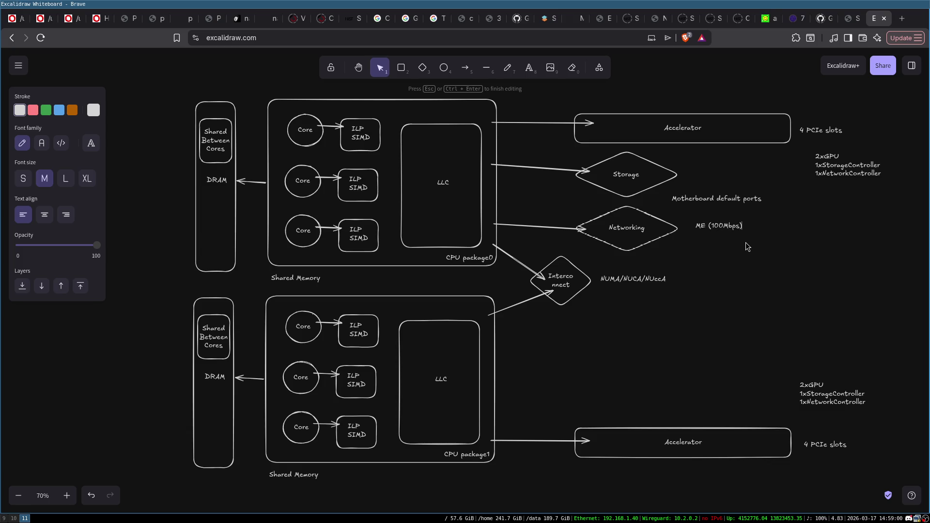
{"action": "key", "text": "Return"}
{"action": "type", "text": "1GiB"}
{"action": "type", "text": " ("}
{"action": "key", "text": "BackSpace"}
{"action": "key", "text": "BackSpace"}
{"action": "type", "text": "ETH ("}
{"action": "left_click", "coordinate": [752, 255]}
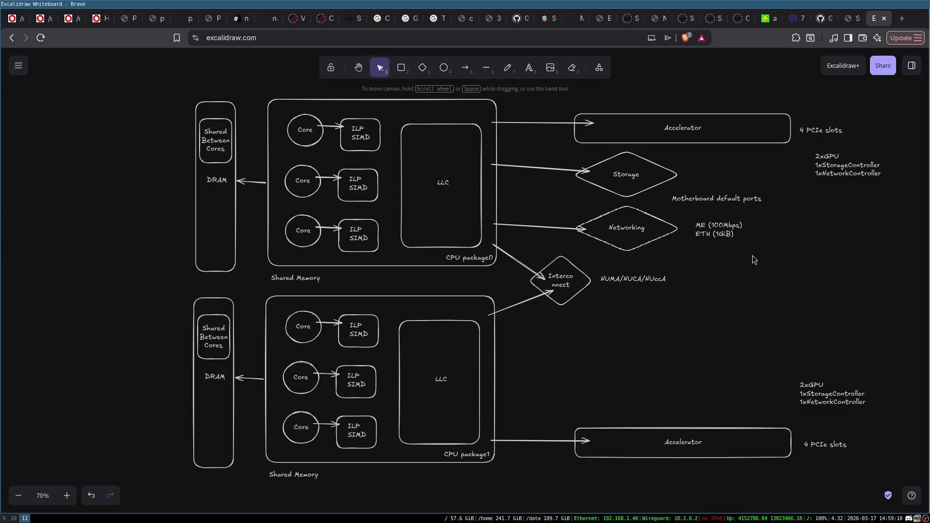
- Correct the ETH line's bandwidth in the note to 1Gbps
{"action": "left_click", "coordinate": [729, 234]}
{"action": "double_click", "coordinate": [728, 235]}
{"action": "left_click", "coordinate": [729, 234]}
{"action": "type", "text": "bps"}
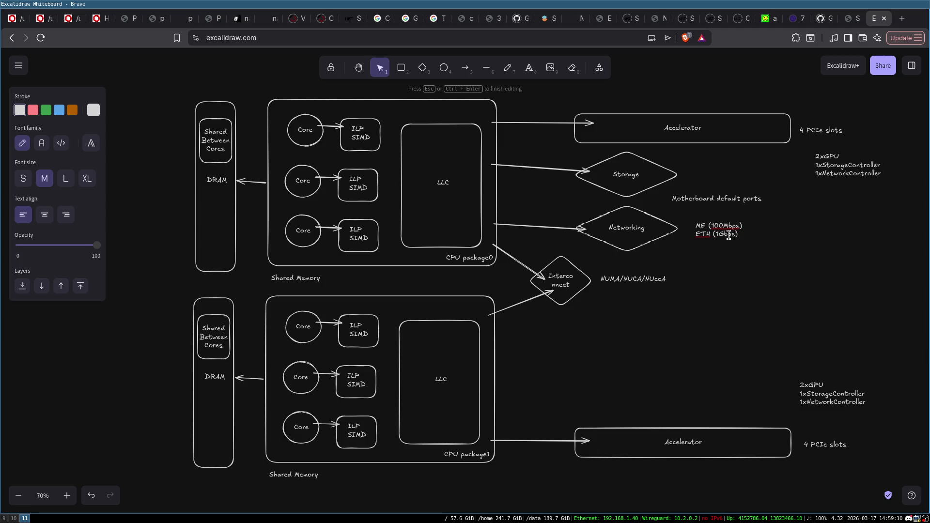
{"action": "left_click", "coordinate": [791, 241]}
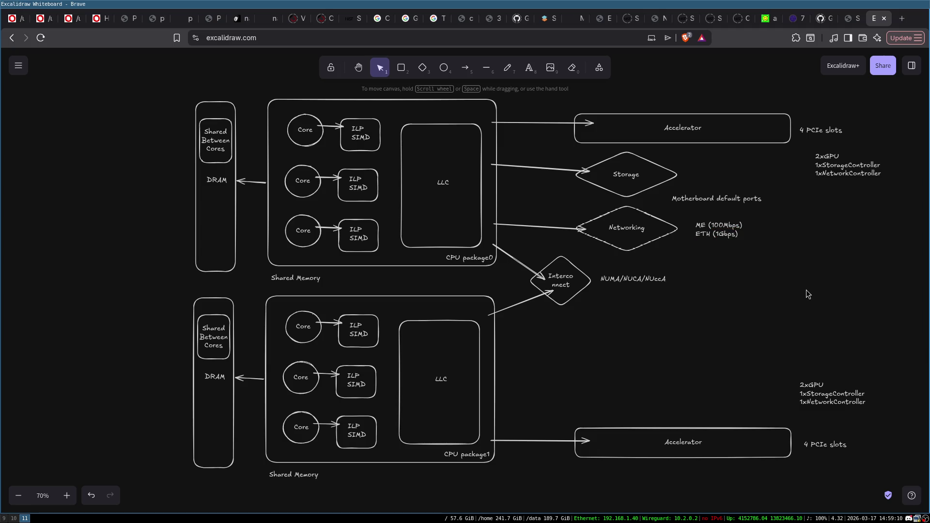
{"action": "left_click", "coordinate": [721, 225]}
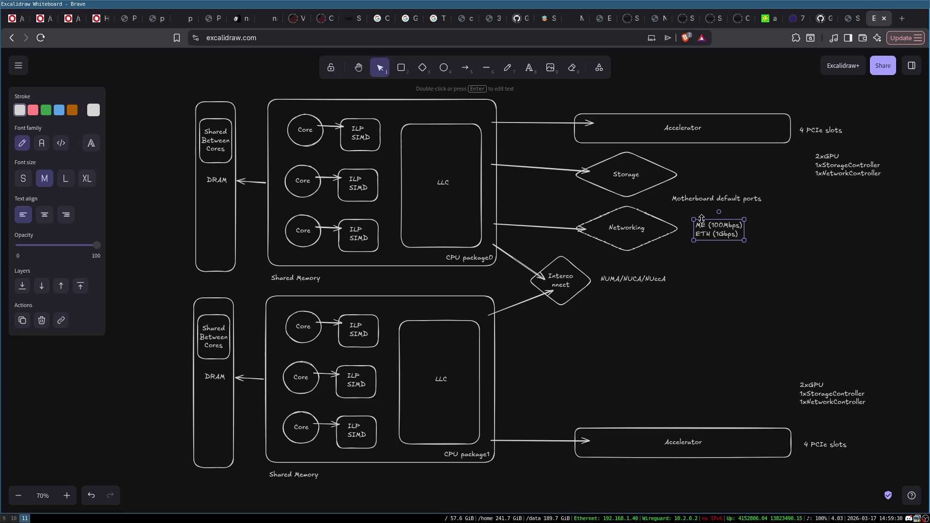
{"action": "left_click", "coordinate": [731, 270]}
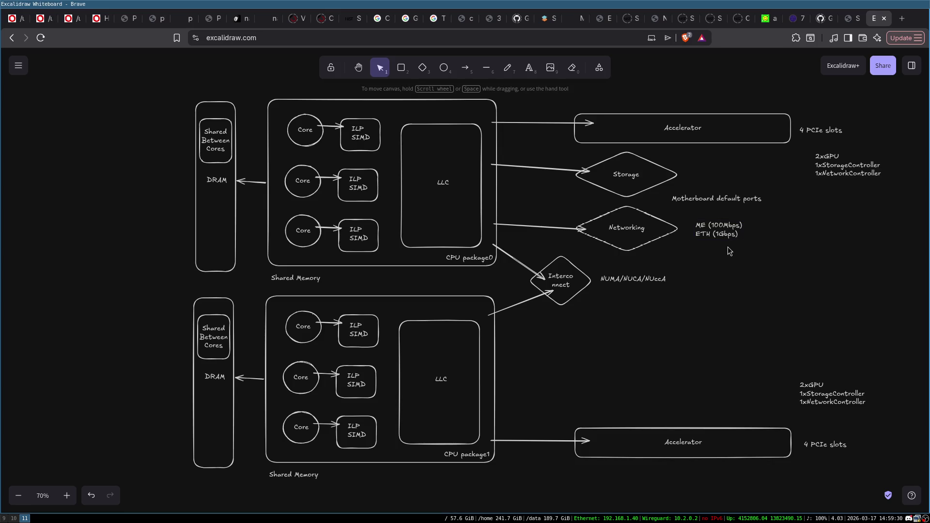
{"action": "double_click", "coordinate": [713, 235]}
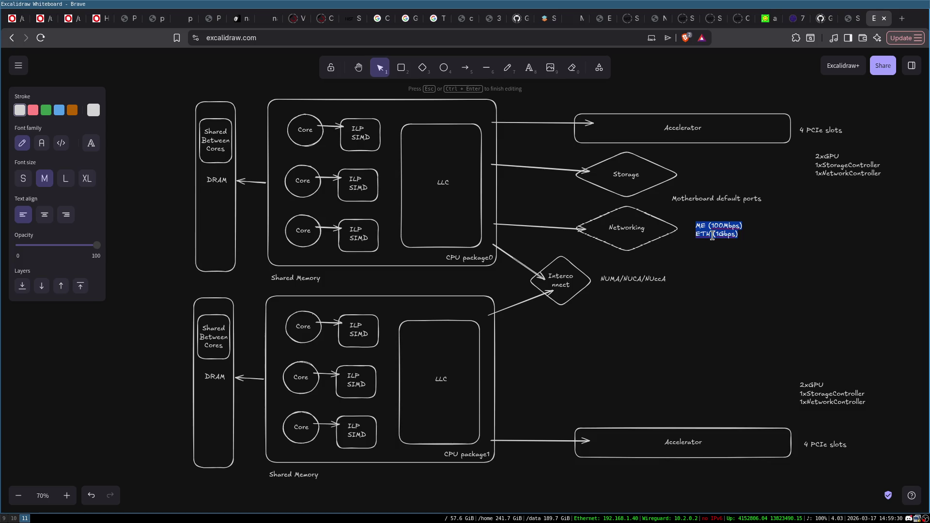
{"action": "left_click", "coordinate": [654, 228]}
{"action": "left_click", "coordinate": [705, 285]}
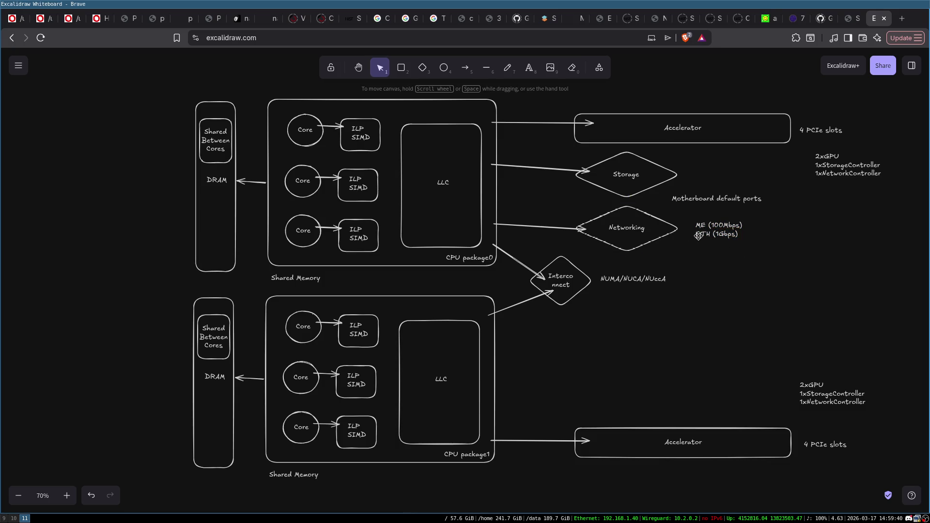
{"action": "double_click", "coordinate": [709, 236]}
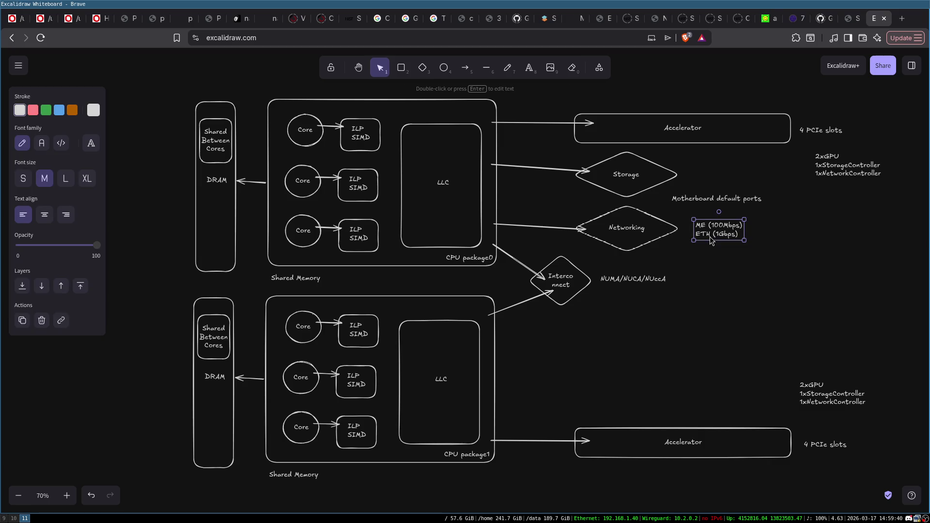
{"action": "triple_click", "coordinate": [717, 236]}
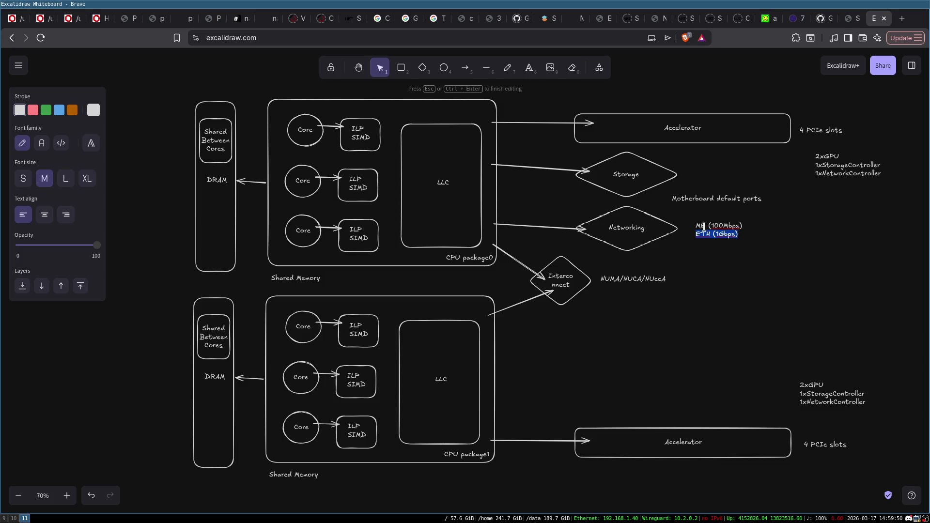
{"action": "left_click", "coordinate": [719, 298]}
{"action": "left_click", "coordinate": [849, 169]}
{"action": "left_click", "coordinate": [819, 407]}
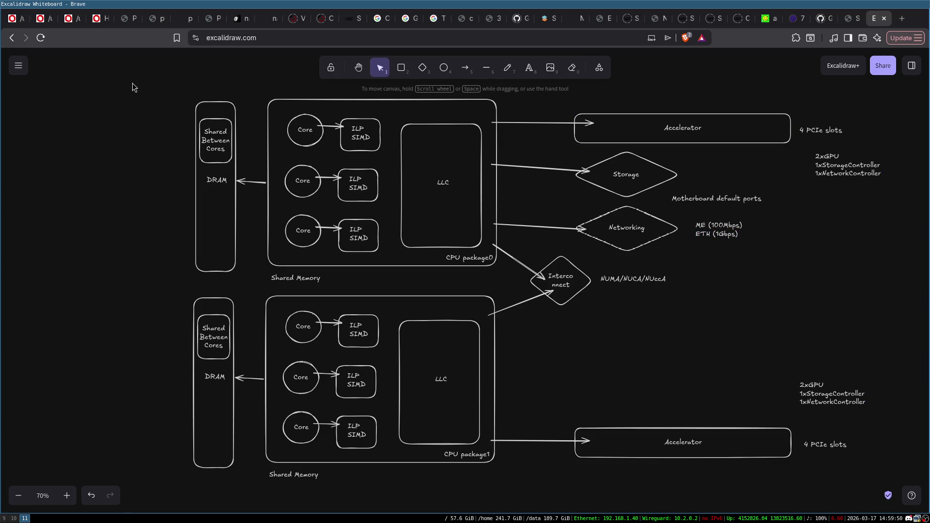
- Select both CPU packages together, then each package's elements separately to review them
{"action": "left_click_drag", "start_coordinate": [132, 83], "coordinate": [528, 457]}
{"action": "left_click", "coordinate": [685, 346]}
{"action": "mouse_move", "coordinate": [141, 53]}
{"action": "left_mouse_down"}
{"action": "mouse_move", "coordinate": [528, 426]}
{"action": "mouse_move", "coordinate": [597, 365]}
{"action": "left_mouse_up"}
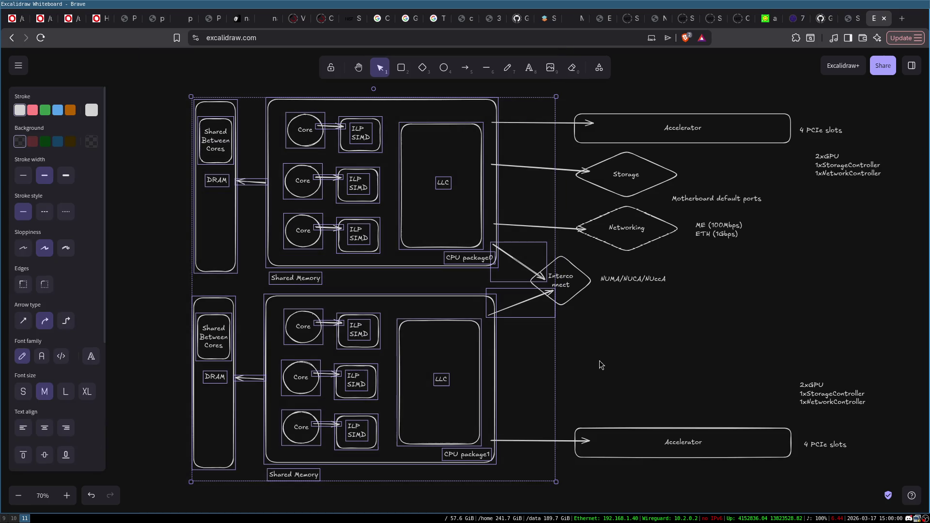
{"action": "left_click", "coordinate": [532, 242]}
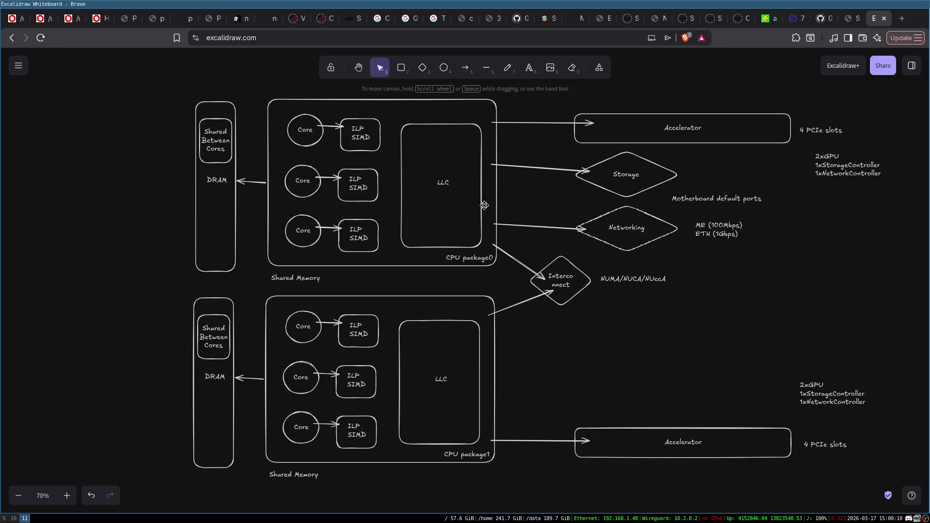
{"action": "mouse_move", "coordinate": [178, 83]}
{"action": "left_mouse_down"}
{"action": "mouse_move", "coordinate": [280, 120]}
{"action": "mouse_move", "coordinate": [557, 292]}
{"action": "left_mouse_up"}
{"action": "left_click_drag", "start_coordinate": [170, 291], "coordinate": [504, 477]}
{"action": "left_click", "coordinate": [438, 305]}
- Check the Interconnect diamond, then start a new text note right of the NUMA label
{"action": "mouse_move", "coordinate": [689, 273]}
{"action": "left_mouse_down"}
{"action": "mouse_move", "coordinate": [767, 304]}
{"action": "mouse_move", "coordinate": [748, 298]}
{"action": "left_mouse_up"}
{"action": "left_click_drag", "start_coordinate": [516, 251], "coordinate": [615, 332]}
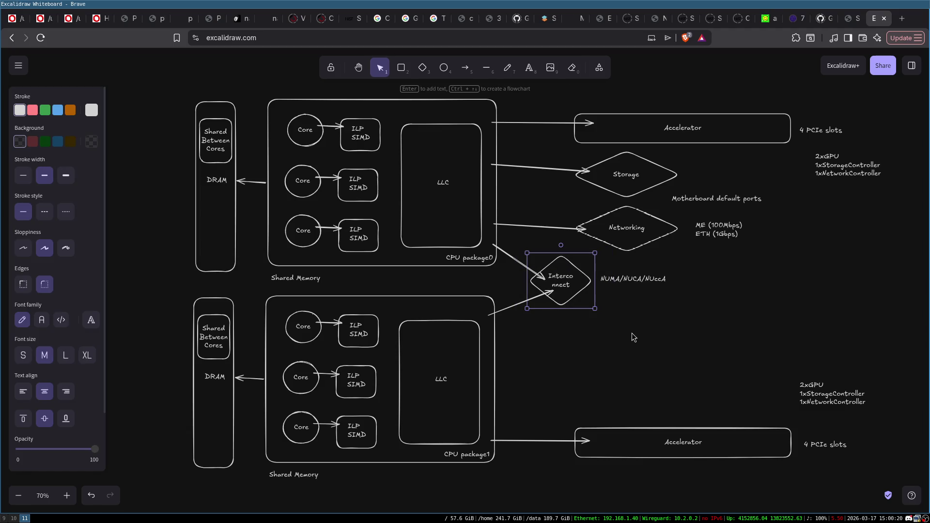
{"action": "left_click", "coordinate": [632, 333]}
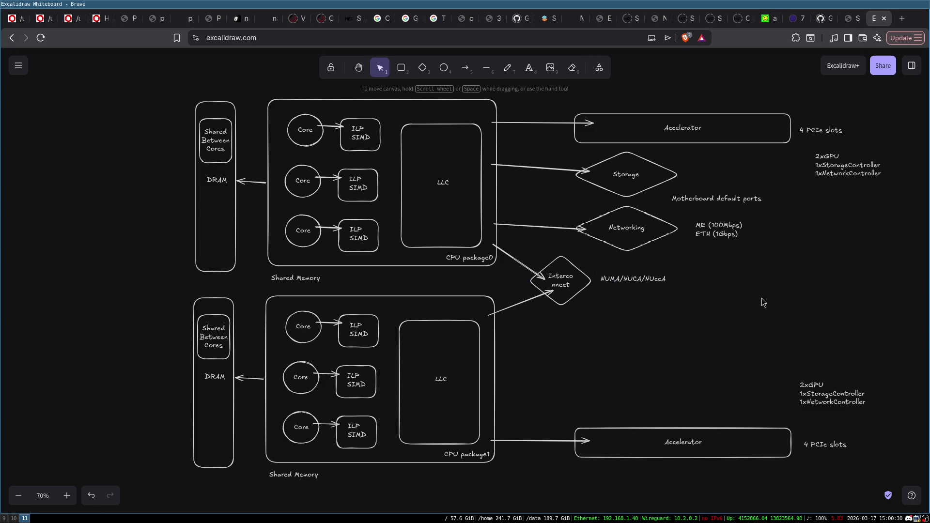
{"action": "double_click", "coordinate": [718, 286]}
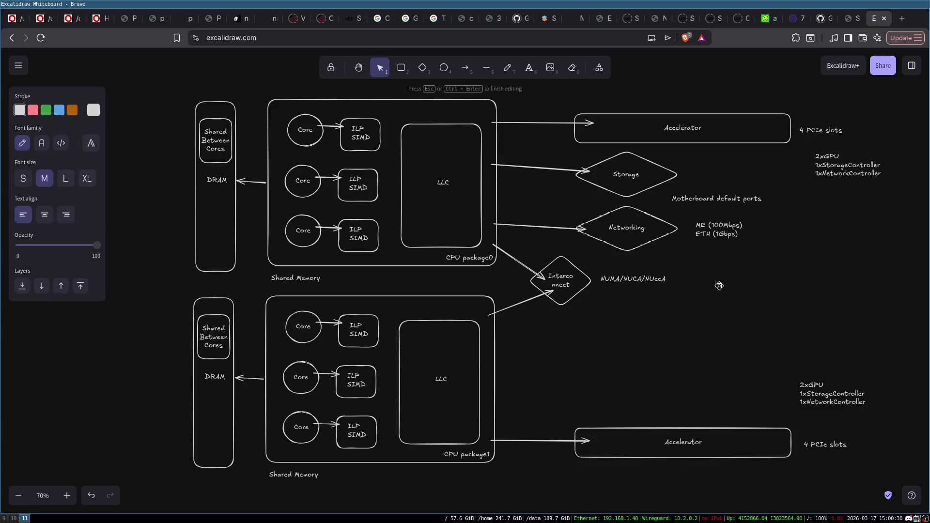
{"action": "type", "text": "MPI --> RDMA"}
{"action": "left_click", "coordinate": [750, 307]}
{"action": "left_click", "coordinate": [744, 288]}
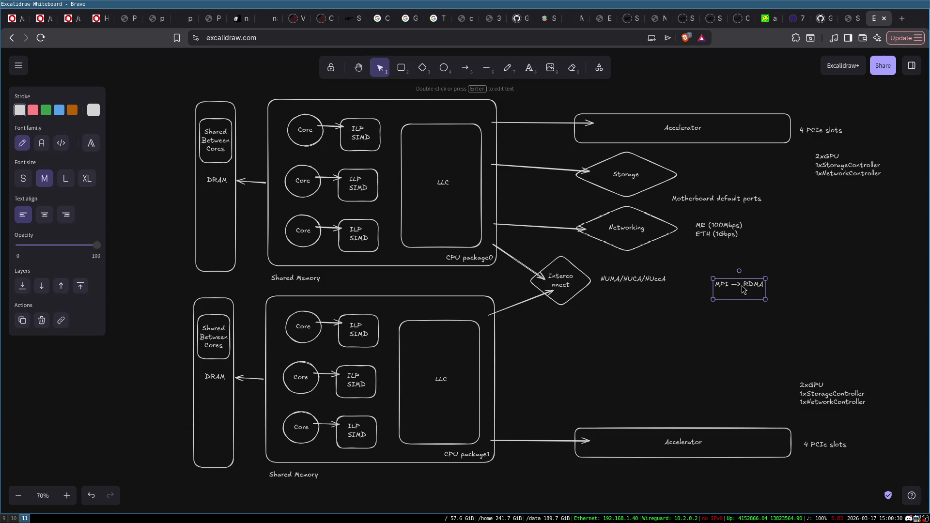
{"action": "key", "text": "Delete"}
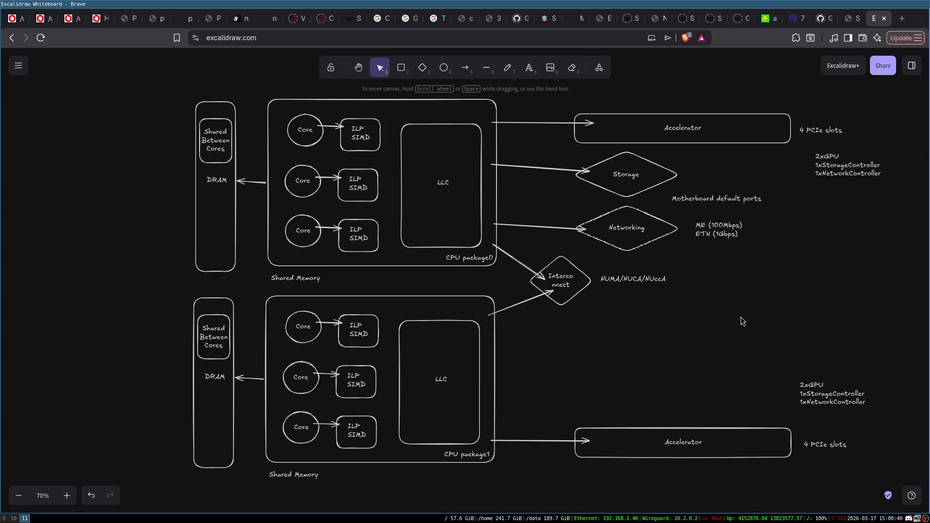
{"action": "left_click", "coordinate": [221, 157]}
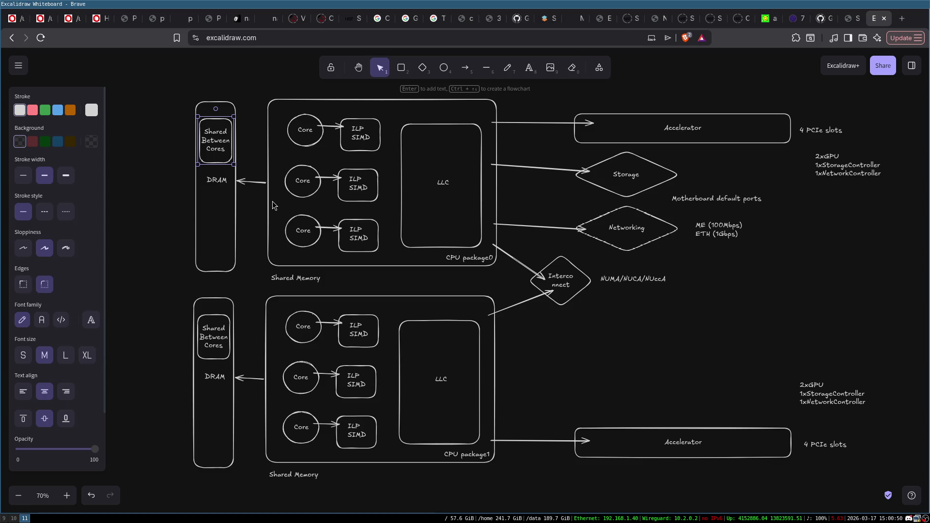
{"action": "left_click_drag", "start_coordinate": [254, 81], "coordinate": [561, 319]}
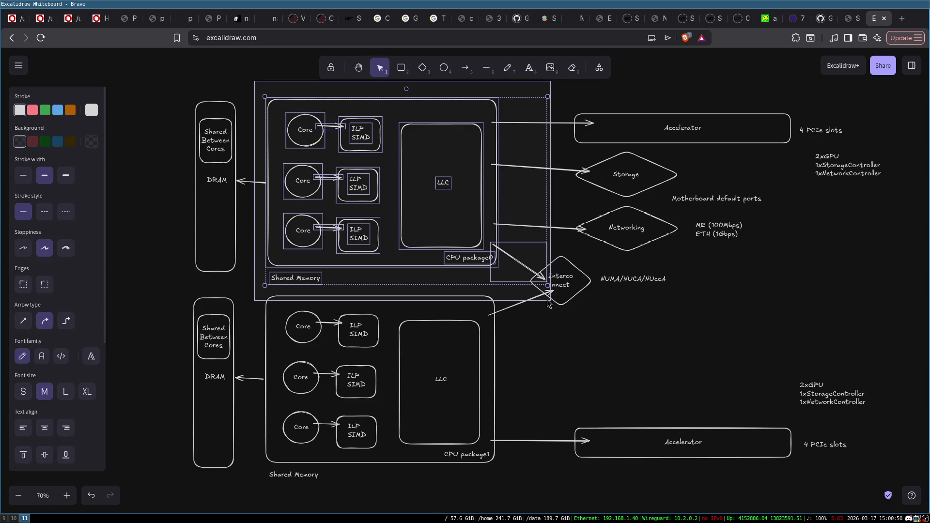
{"action": "left_click", "coordinate": [613, 358]}
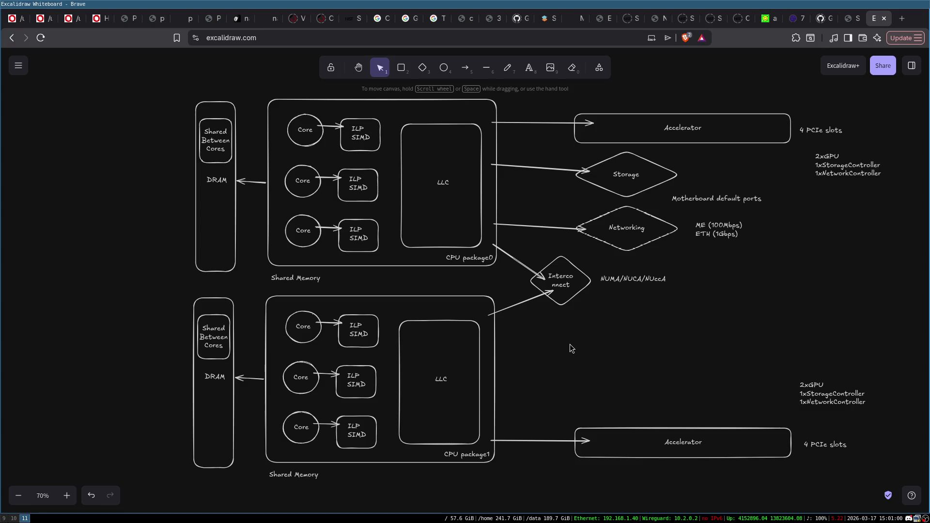
{"action": "mouse_move", "coordinate": [147, 61]}
{"action": "left_mouse_down"}
{"action": "mouse_move", "coordinate": [625, 252]}
{"action": "mouse_move", "coordinate": [890, 508]}
{"action": "left_mouse_up"}
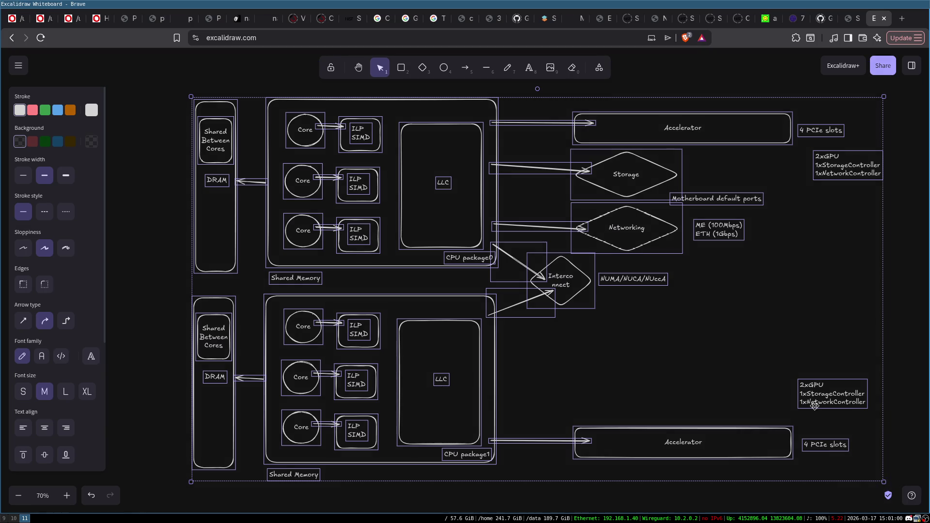
{"action": "left_click", "coordinate": [166, 257]}
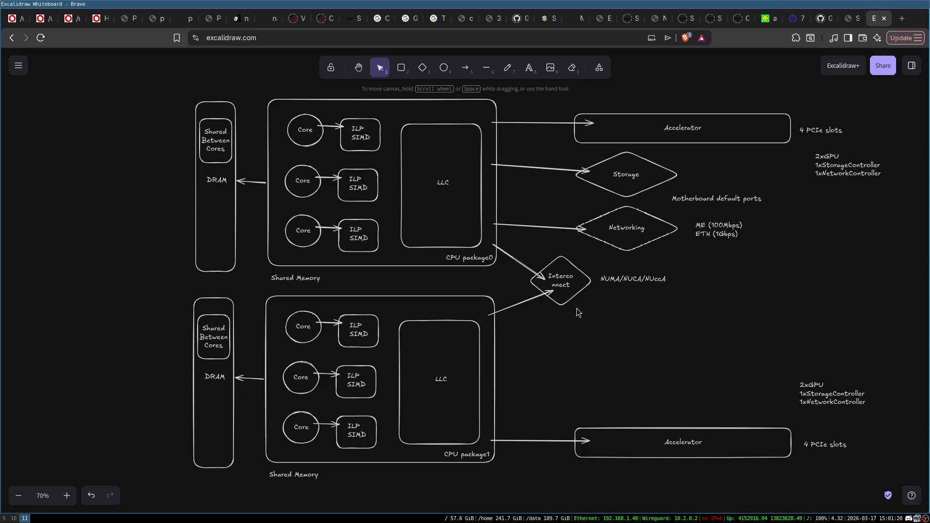
- In a new tab, search DuckDuckGo images for 'numa server' and enlarge the dbi Blog NUMA motherboard image
{"action": "key", "text": "ctrl+t"}
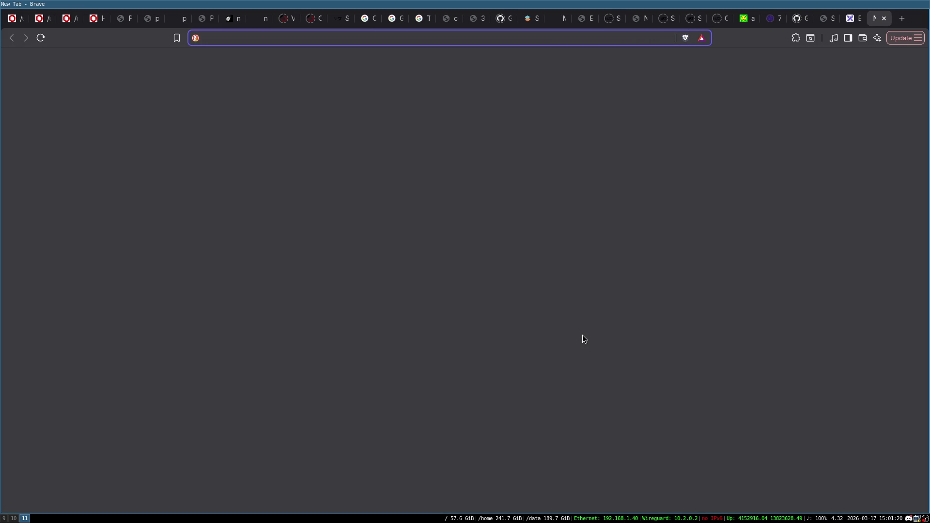
{"action": "type", "text": "numa "}
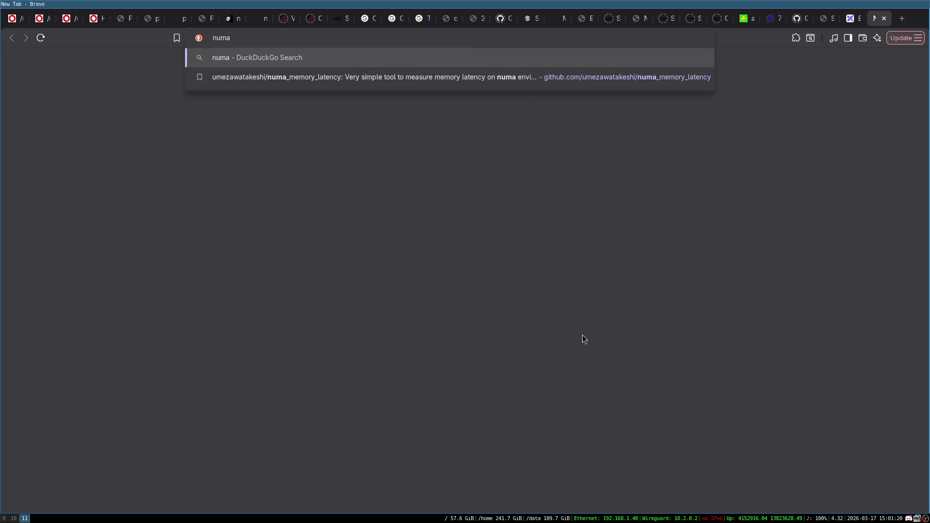
{"action": "type", "text": "server"}
{"action": "key", "text": "Return"}
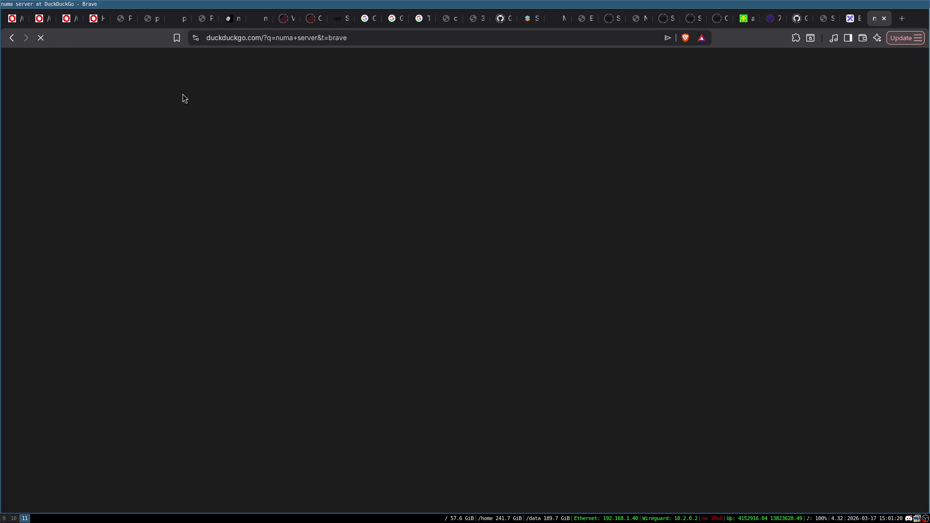
{"action": "left_click", "coordinate": [119, 90]}
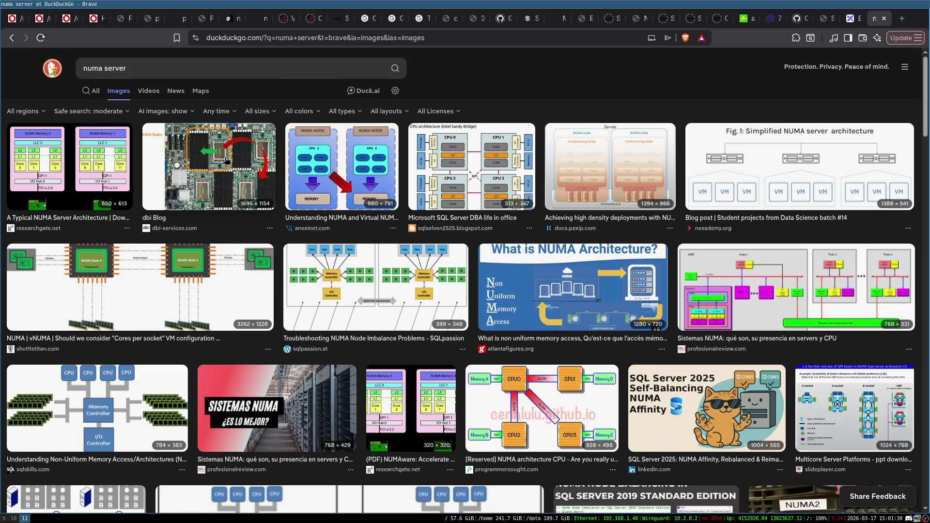
{"action": "left_click", "coordinate": [224, 160]}
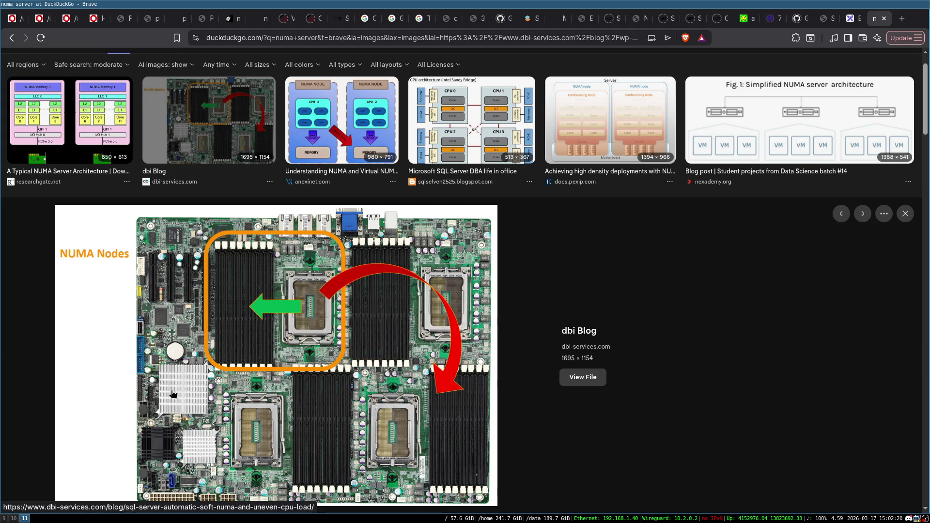
- Refine the image search to 'numa architectures', then to 'numa architecture server'
{"action": "scroll", "coordinate": [319, 280], "scroll_direction": "down", "scroll_amount": 6}
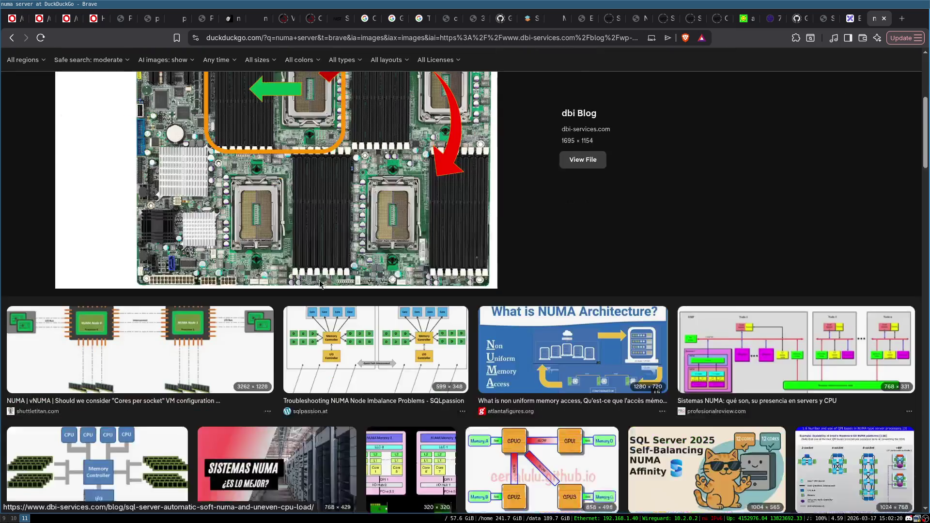
{"action": "scroll", "coordinate": [337, 280], "scroll_direction": "down", "scroll_amount": 3}
{"action": "scroll", "coordinate": [653, 317], "scroll_direction": "up", "scroll_amount": 10}
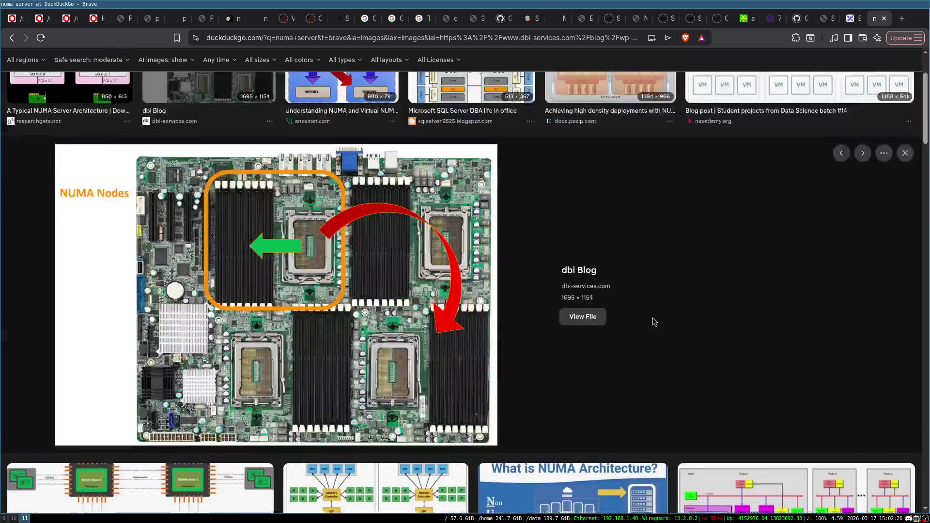
{"action": "left_click", "coordinate": [203, 73]}
{"action": "key", "text": "BackSpace"}
{"action": "key", "text": "BackSpace"}
{"action": "key", "text": "BackSpace"}
{"action": "type", "text": "a"}
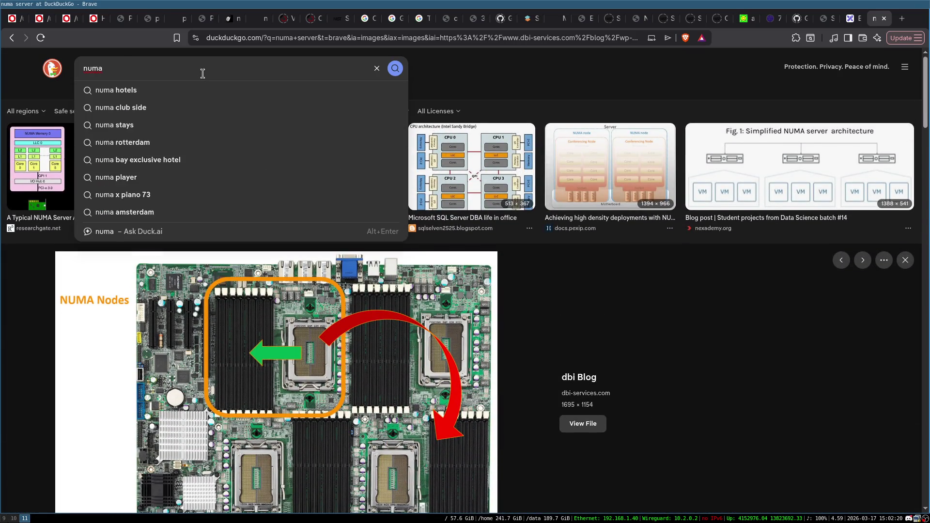
{"action": "type", "text": "rchitectures"}
{"action": "key", "text": "Return"}
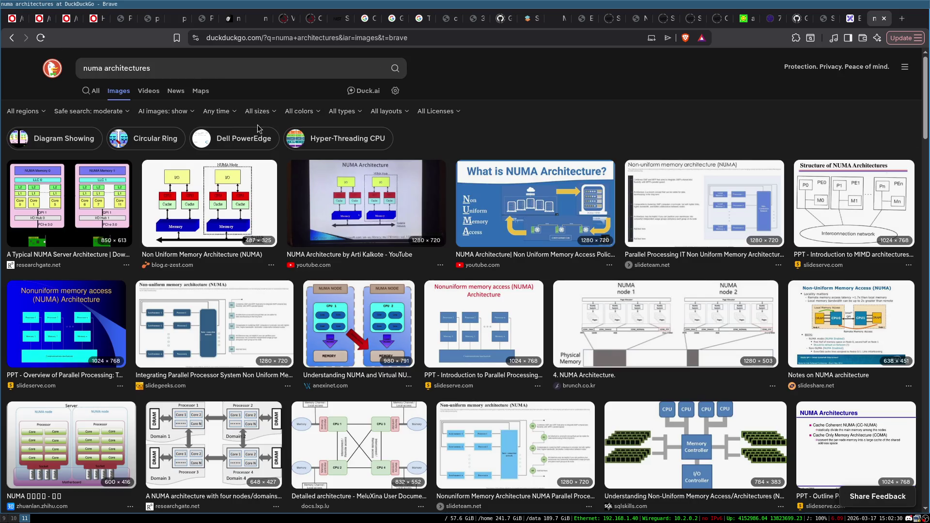
{"action": "left_click", "coordinate": [205, 68]}
{"action": "key", "text": "BackSpace"}
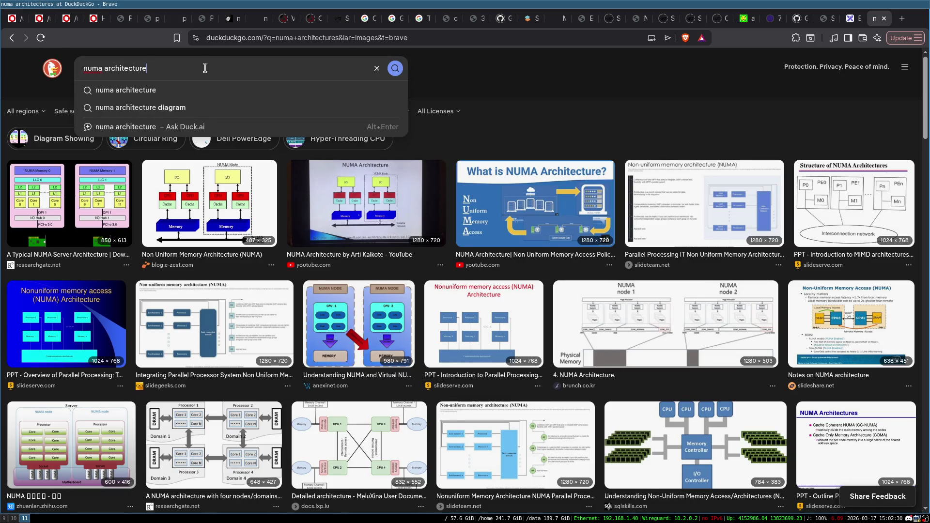
{"action": "type", "text": "server"}
{"action": "key", "text": "Return"}
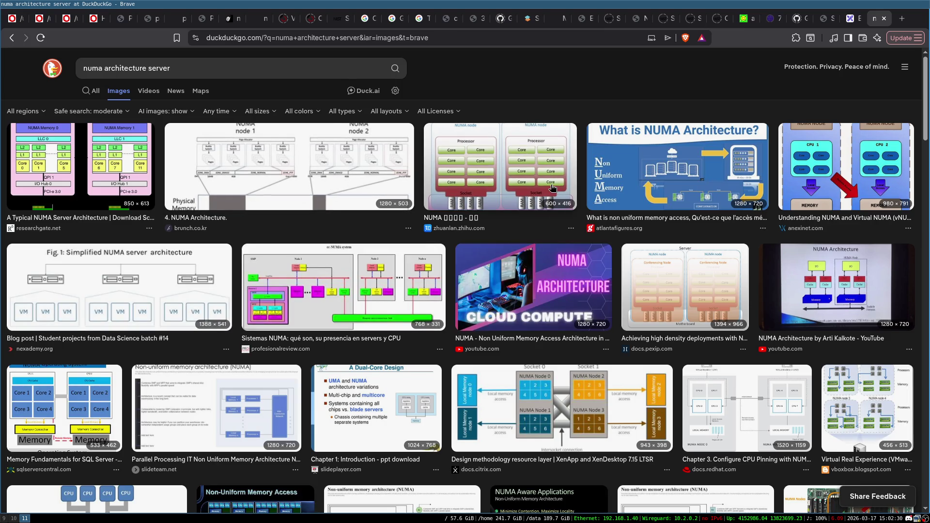
- Enlarge the zhihu NUMA server diagram and browse the nearby results
{"action": "left_click", "coordinate": [478, 161]}
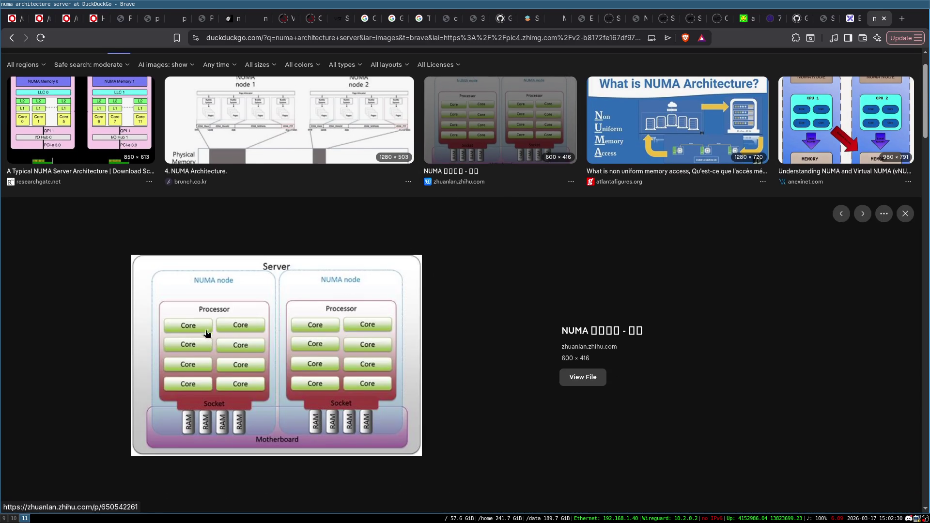
{"action": "scroll", "coordinate": [542, 257], "scroll_direction": "down", "scroll_amount": 7}
{"action": "scroll", "coordinate": [526, 253], "scroll_direction": "up", "scroll_amount": 5}
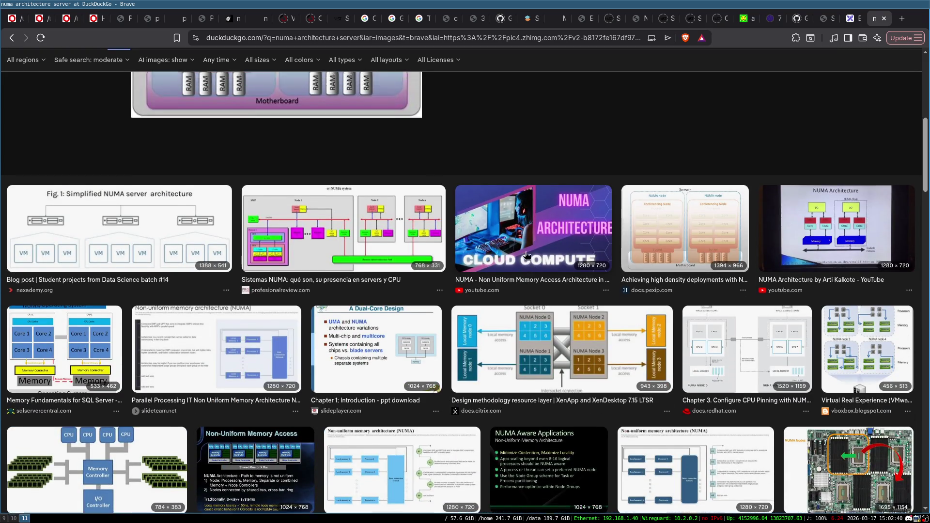
{"action": "scroll", "coordinate": [519, 285], "scroll_direction": "down", "scroll_amount": 7}
{"action": "scroll", "coordinate": [520, 287], "scroll_direction": "down", "scroll_amount": 6}
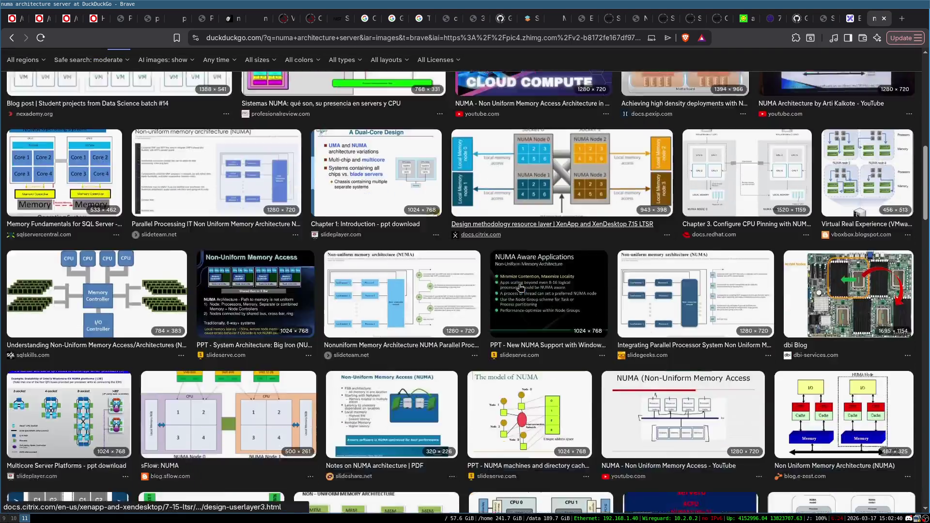
{"action": "scroll", "coordinate": [679, 286], "scroll_direction": "up", "scroll_amount": 6}
- Reopen the dbi Blog image, then scroll down and enlarge the labelled NUMA motherboard photo
{"action": "left_click", "coordinate": [876, 286]}
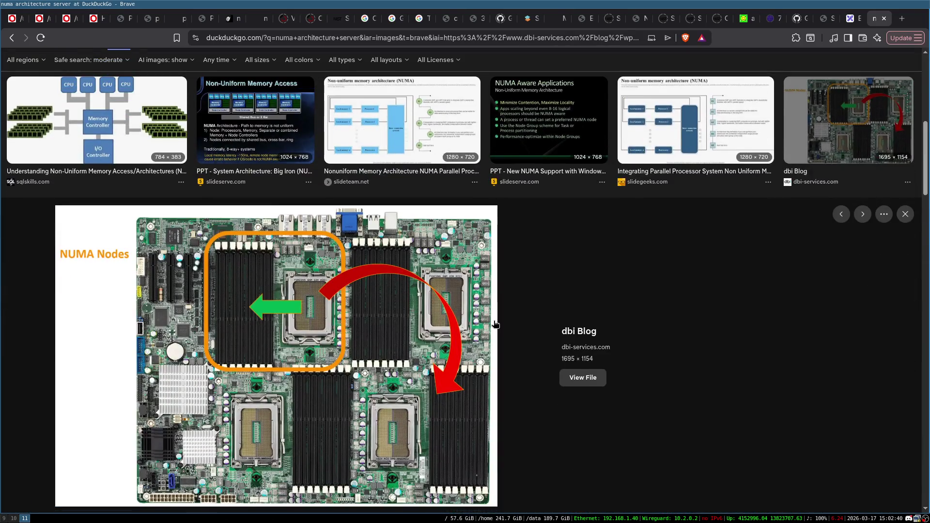
{"action": "scroll", "coordinate": [297, 250], "scroll_direction": "down", "scroll_amount": 2}
{"action": "scroll", "coordinate": [297, 250], "scroll_direction": "down", "scroll_amount": 15}
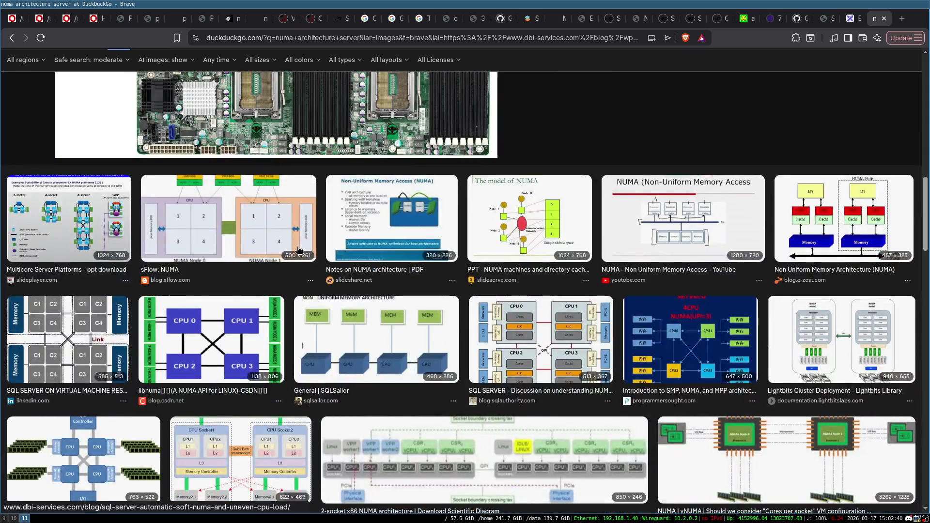
{"action": "scroll", "coordinate": [298, 250], "scroll_direction": "down", "scroll_amount": 15}
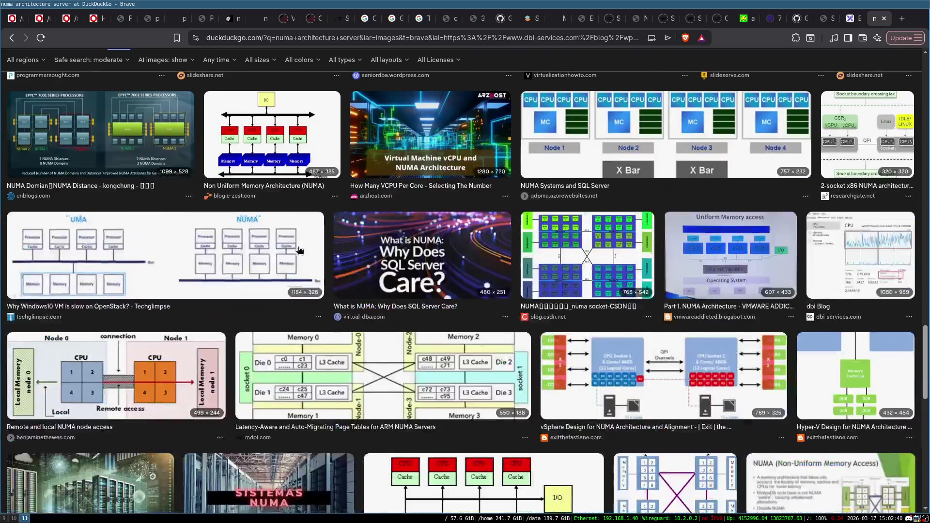
{"action": "scroll", "coordinate": [299, 250], "scroll_direction": "down", "scroll_amount": 5}
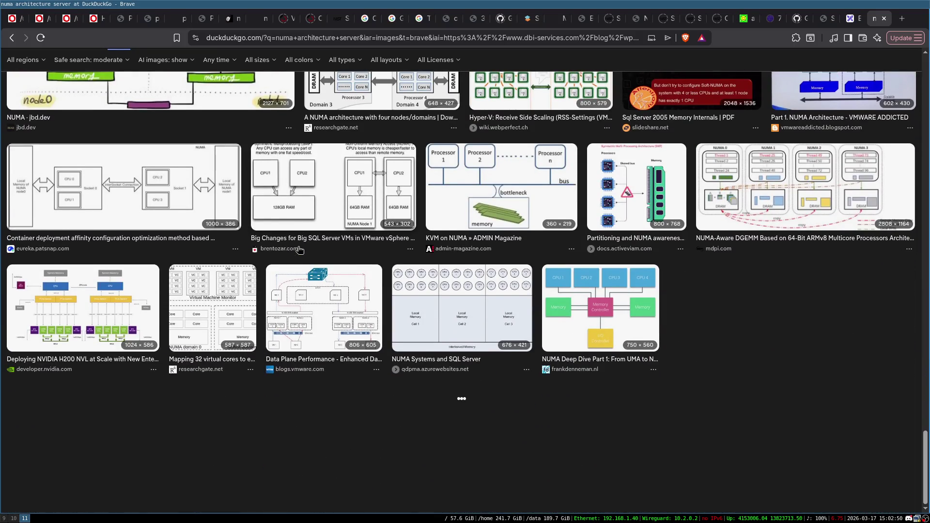
{"action": "scroll", "coordinate": [808, 225], "scroll_direction": "down", "scroll_amount": 5}
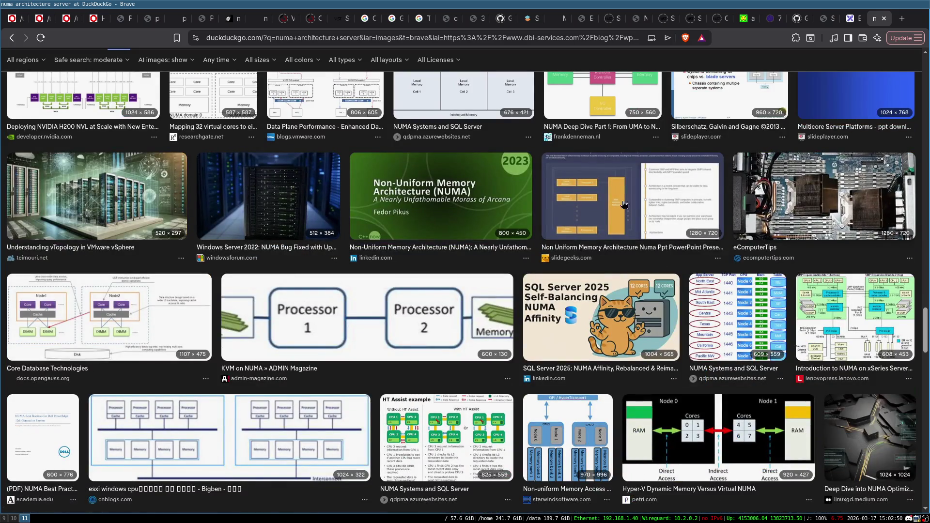
{"action": "scroll", "coordinate": [428, 277], "scroll_direction": "down", "scroll_amount": 10}
{"action": "scroll", "coordinate": [429, 278], "scroll_direction": "down", "scroll_amount": 5}
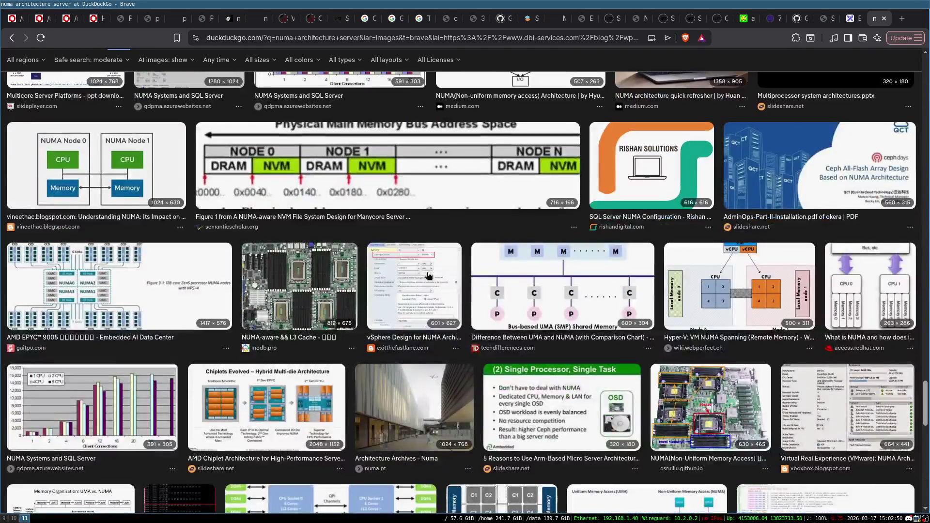
{"action": "scroll", "coordinate": [429, 277], "scroll_direction": "down", "scroll_amount": 5}
{"action": "left_click", "coordinate": [705, 192]}
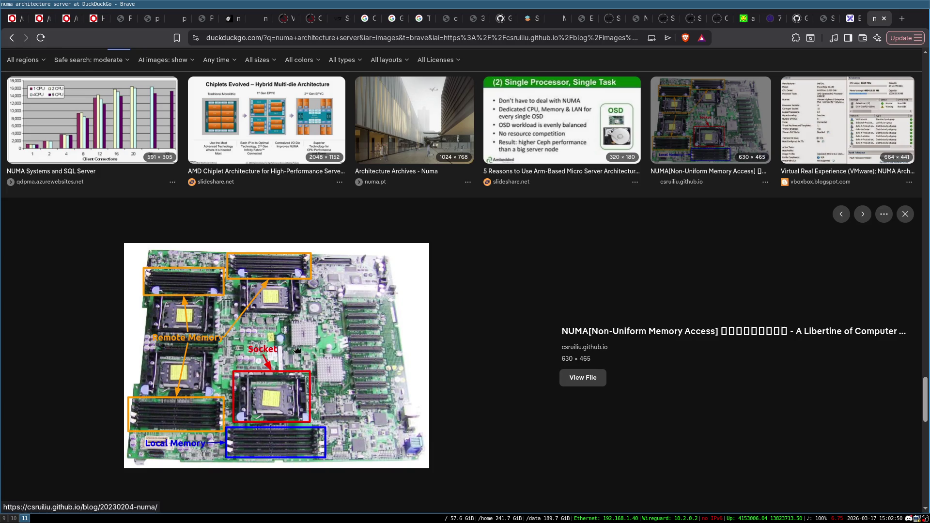
- View the full-size motherboard image, then enlarge the esxi windows CPU motherboard photo
{"action": "left_click", "coordinate": [596, 381]}
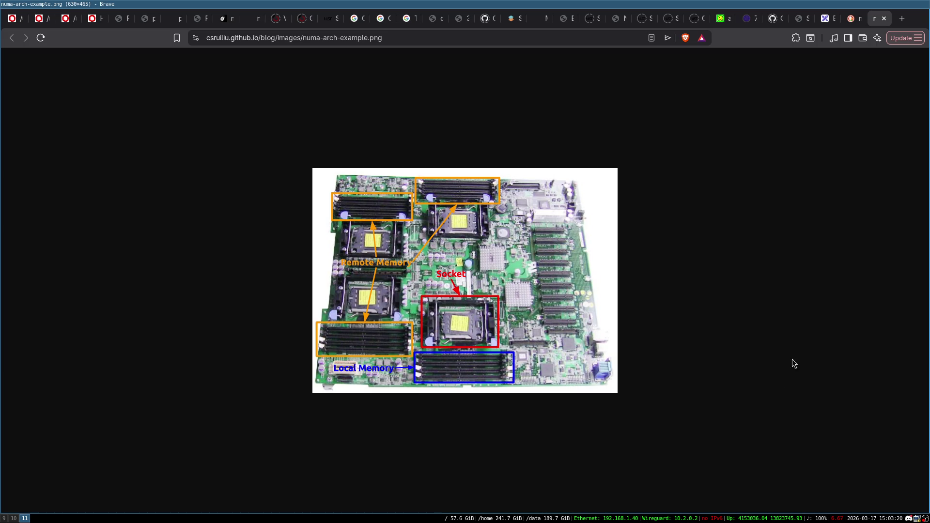
{"action": "left_click", "coordinate": [884, 19]}
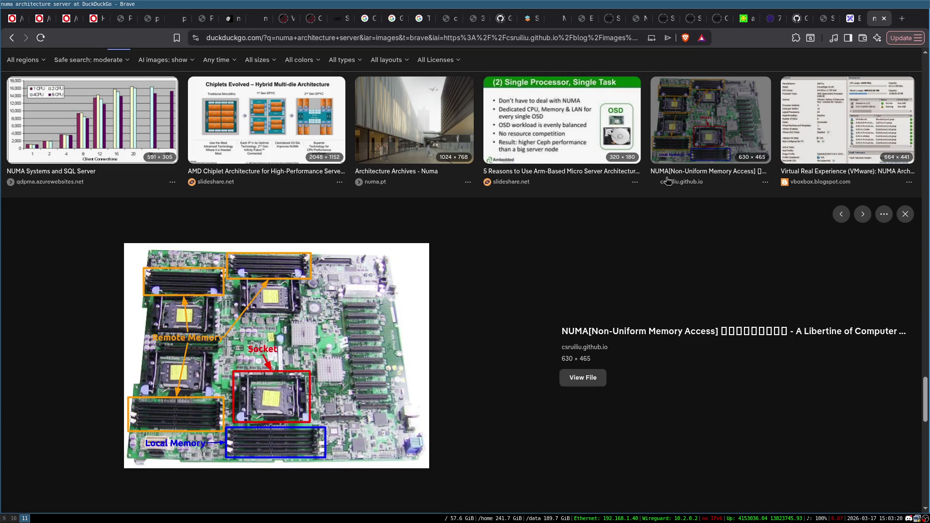
{"action": "scroll", "coordinate": [520, 289], "scroll_direction": "down", "scroll_amount": 4}
{"action": "scroll", "coordinate": [521, 289], "scroll_direction": "down", "scroll_amount": 5}
{"action": "left_click", "coordinate": [368, 223]}
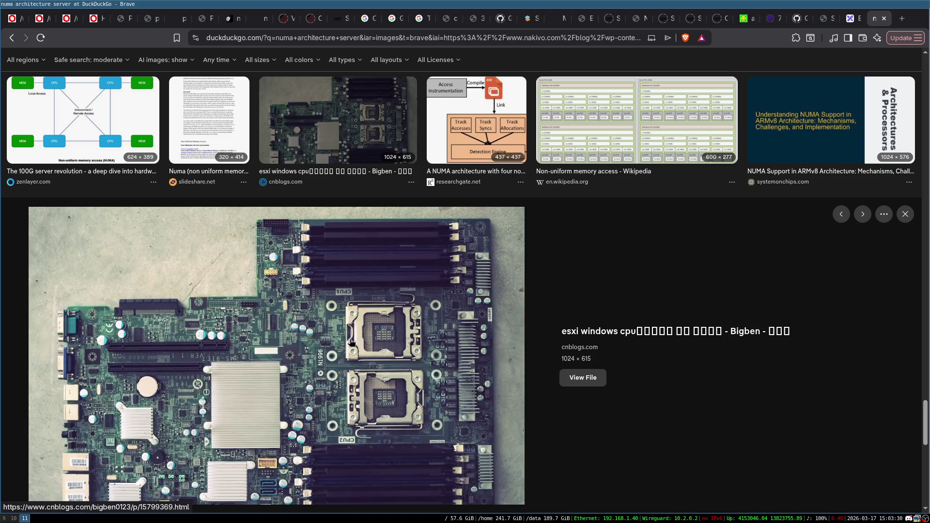
- Scroll further down and enlarge the Ampere ALTRA server photo
{"action": "scroll", "coordinate": [373, 333], "scroll_direction": "down", "scroll_amount": 2}
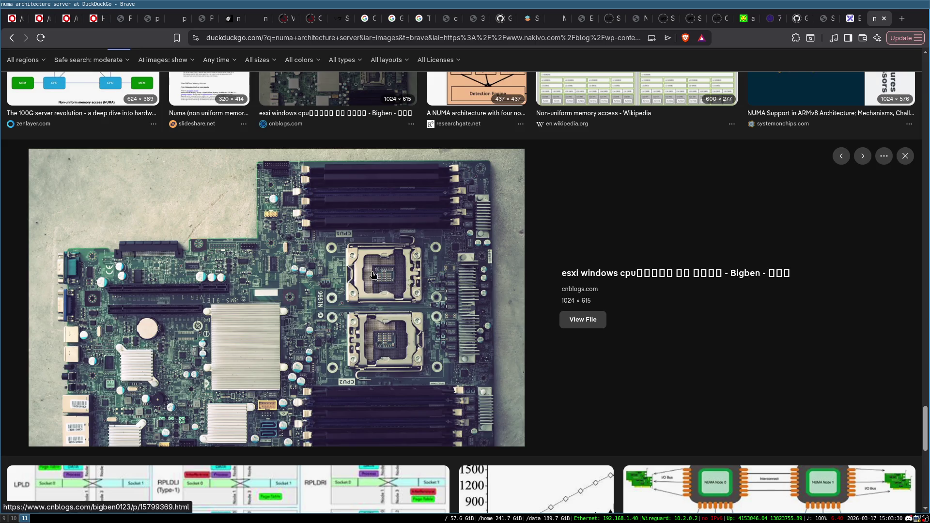
{"action": "scroll", "coordinate": [379, 360], "scroll_direction": "down", "scroll_amount": 5}
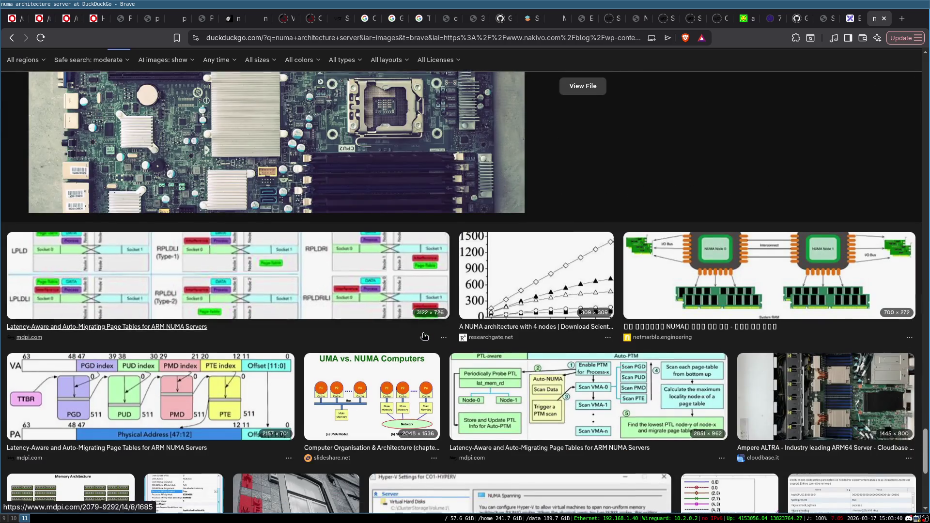
{"action": "scroll", "coordinate": [886, 219], "scroll_direction": "down", "scroll_amount": 3}
{"action": "left_click", "coordinate": [886, 220]}
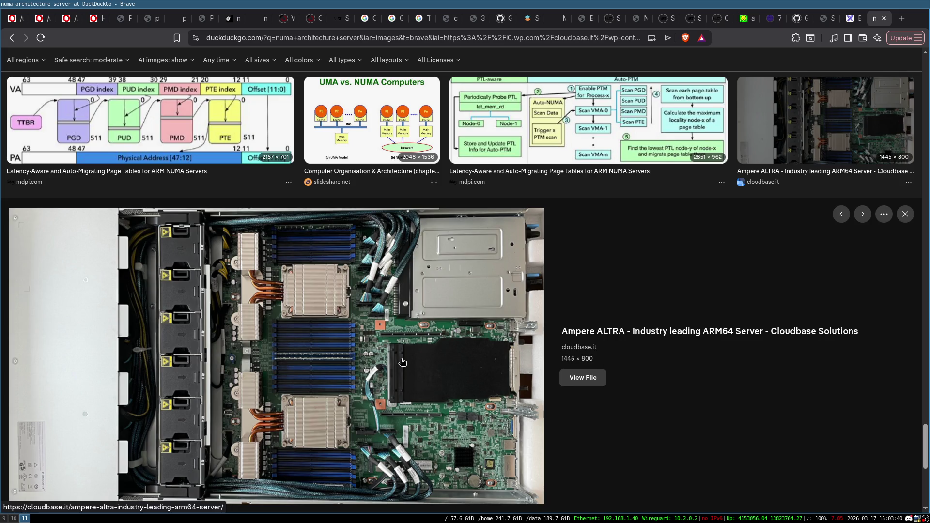
- Browse more rows of results, then return to the top and select the 'numa architecture server' query
{"action": "scroll", "coordinate": [465, 315], "scroll_direction": "down", "scroll_amount": 1}
{"action": "scroll", "coordinate": [465, 315], "scroll_direction": "down", "scroll_amount": 8}
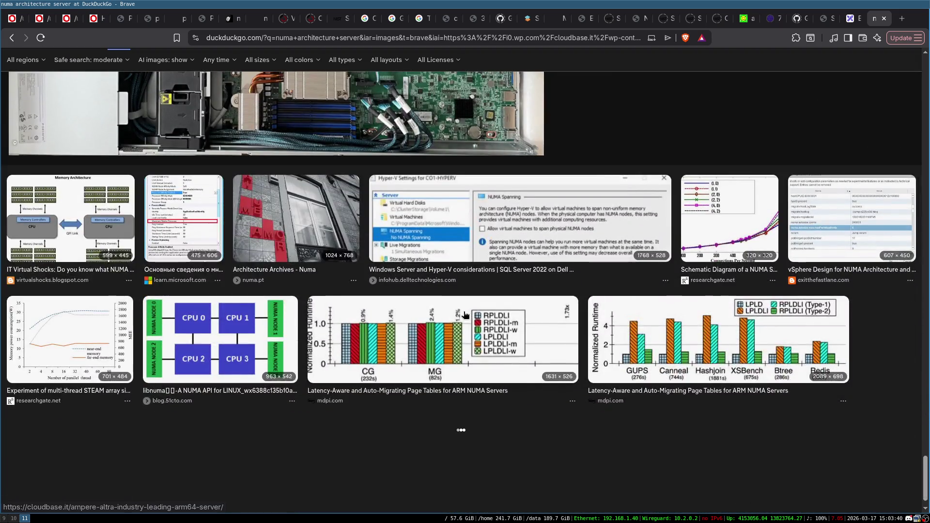
{"action": "scroll", "coordinate": [465, 315], "scroll_direction": "down", "scroll_amount": 7}
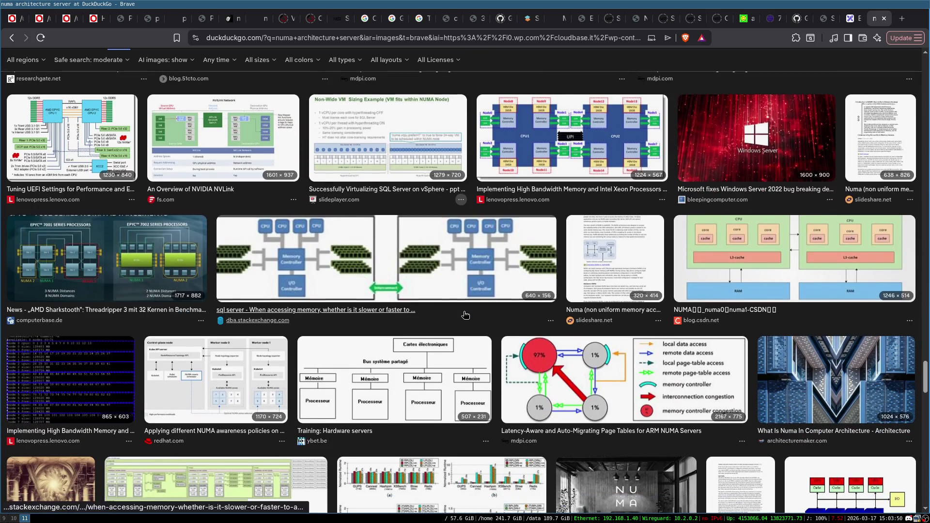
{"action": "scroll", "coordinate": [446, 320], "scroll_direction": "down", "scroll_amount": 12}
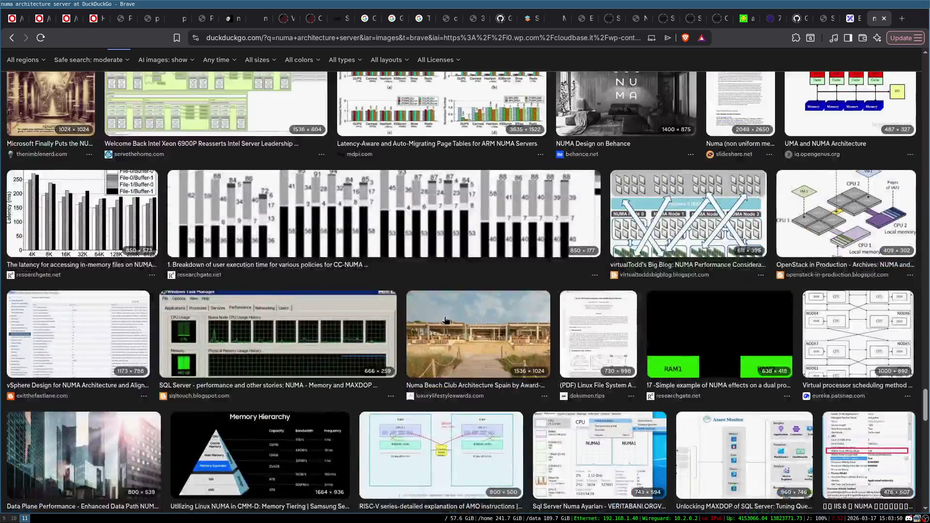
{"action": "scroll", "coordinate": [541, 362], "scroll_direction": "down", "scroll_amount": 15}
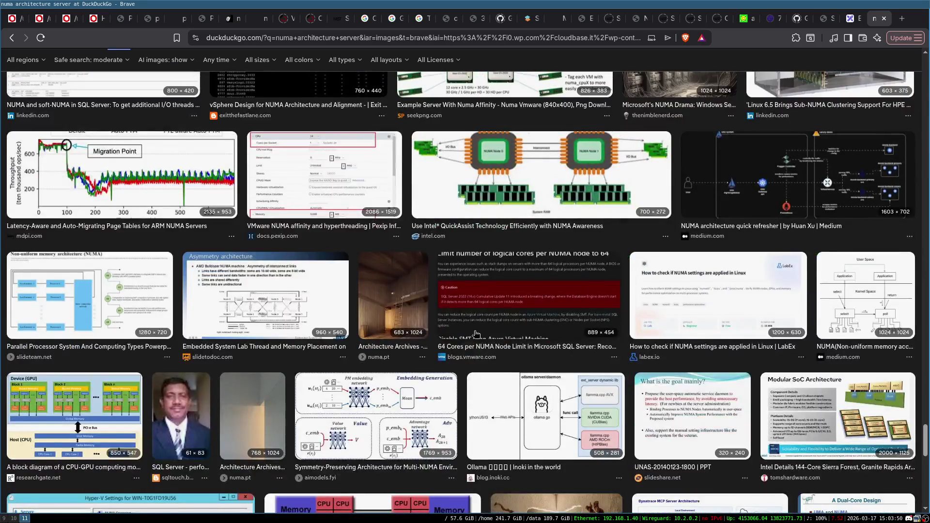
{"action": "key", "text": "Home"}
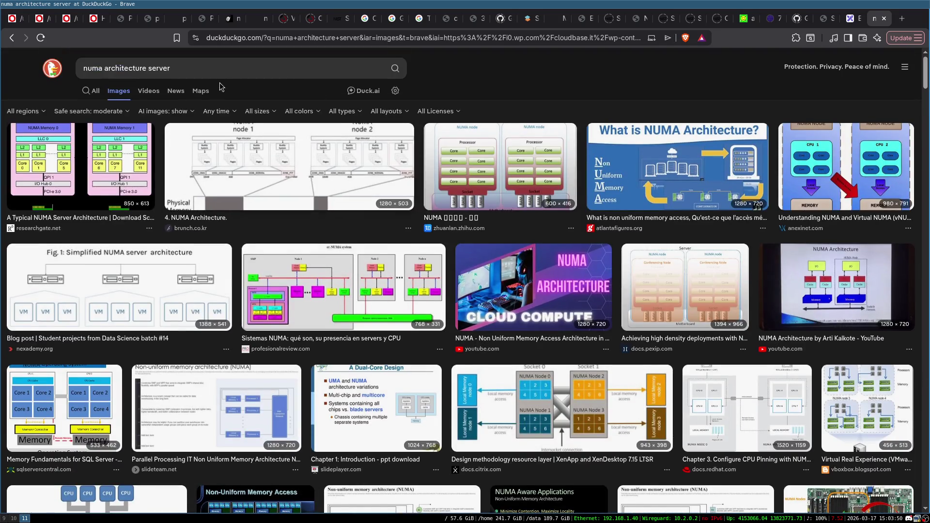
{"action": "left_click", "coordinate": [211, 74]}
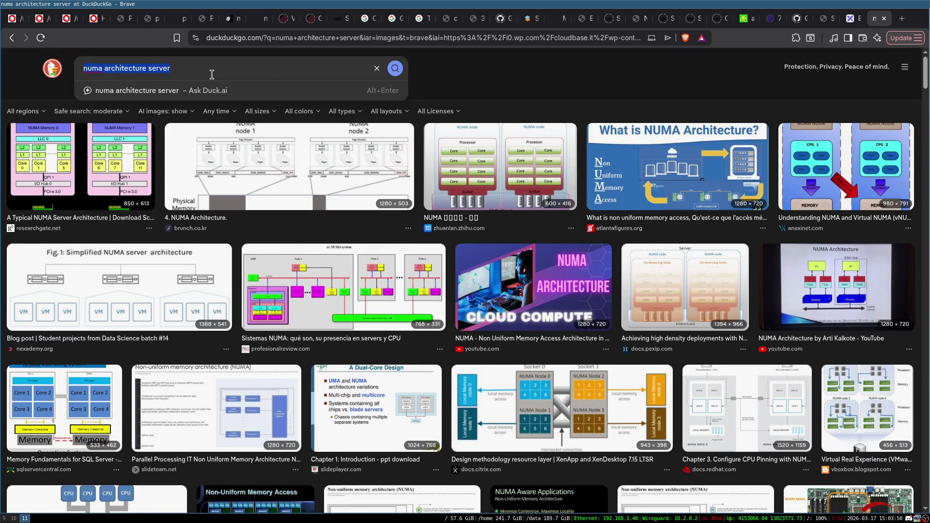
- Search images for 'nvidia dgx motherboard' and preview the itcreations and NVIDIA DGX Spark results
{"action": "type", "text": "nvidia "}
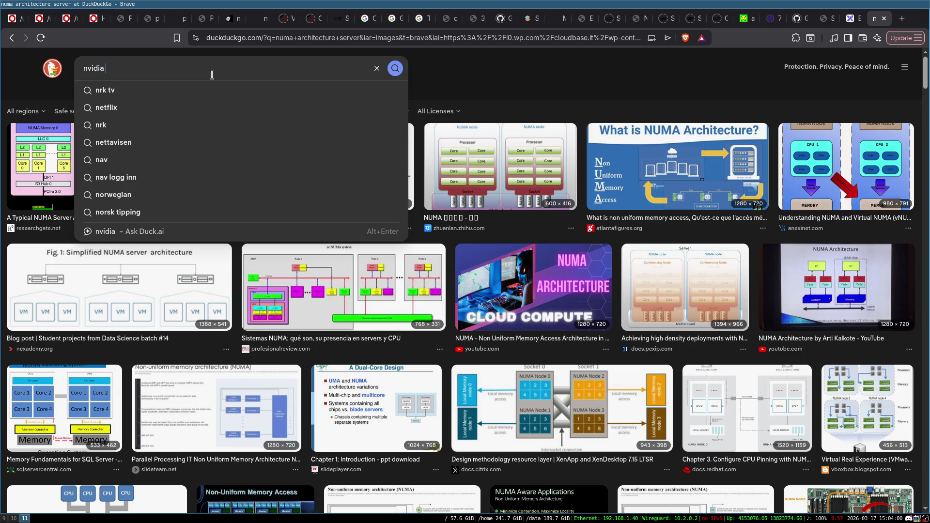
{"action": "type", "text": "dgx motherboard"}
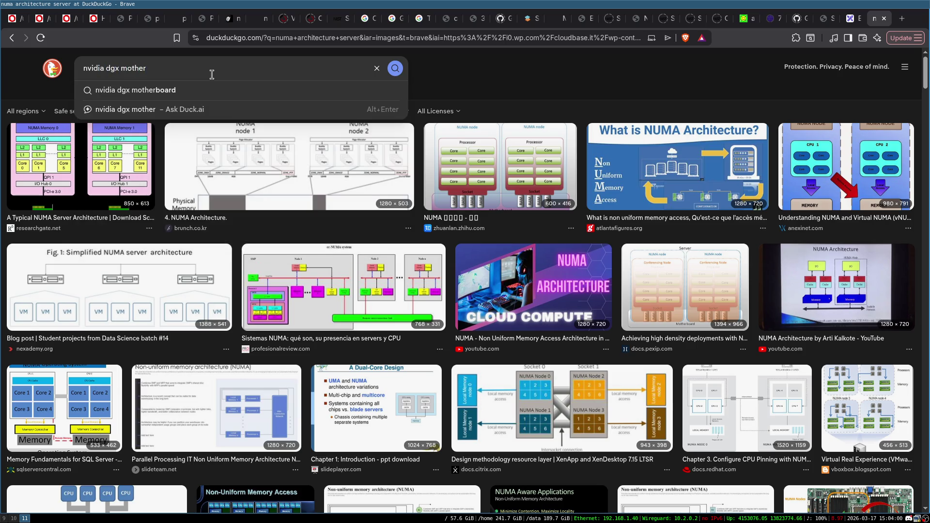
{"action": "key", "text": "Return"}
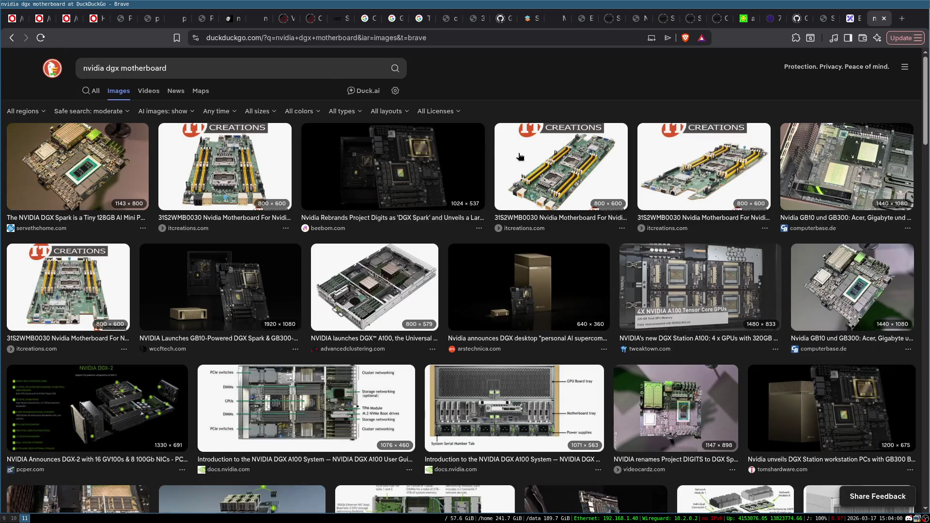
{"action": "left_click", "coordinate": [569, 180]}
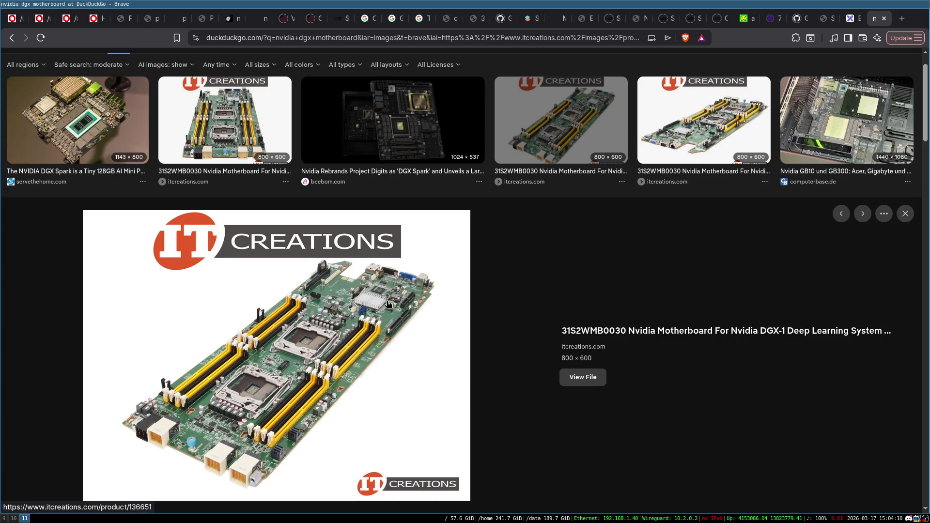
{"action": "left_click", "coordinate": [116, 130]}
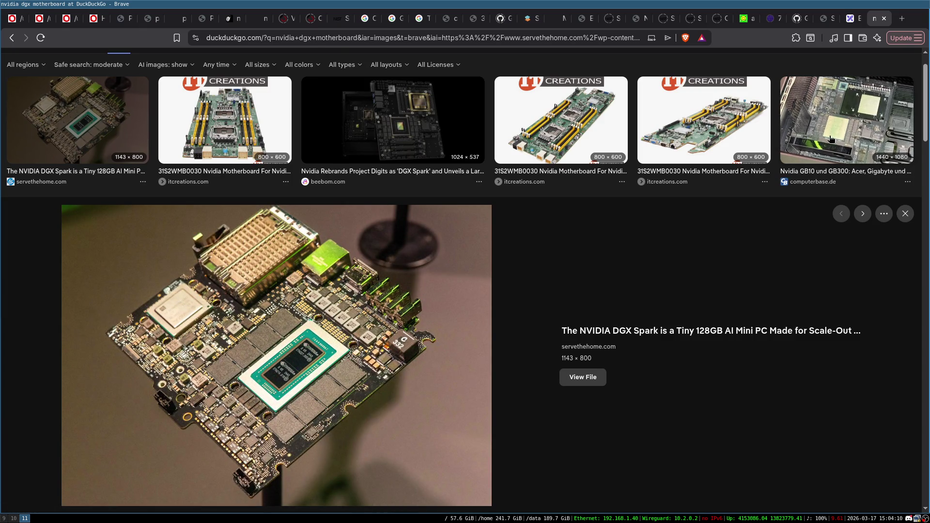
{"action": "left_click", "coordinate": [704, 121]}
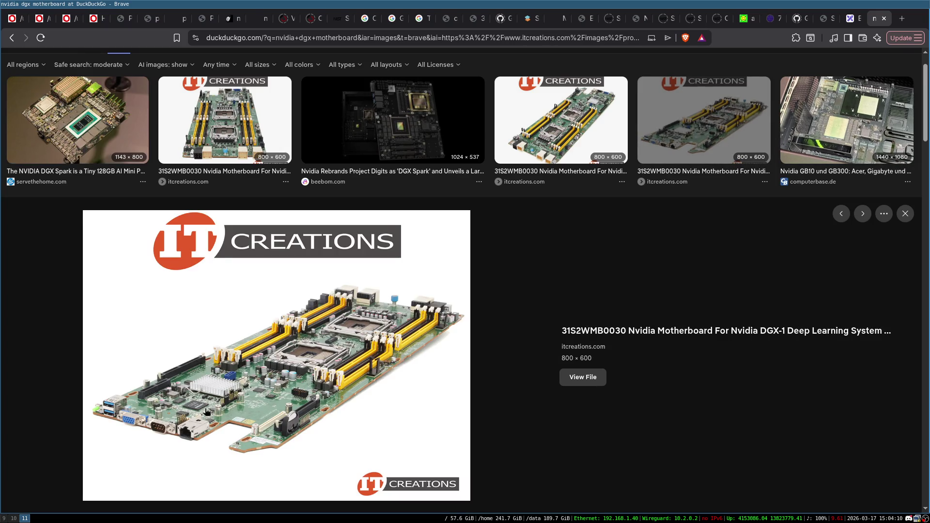
{"action": "scroll", "coordinate": [198, 395], "scroll_direction": "down", "scroll_amount": 10}
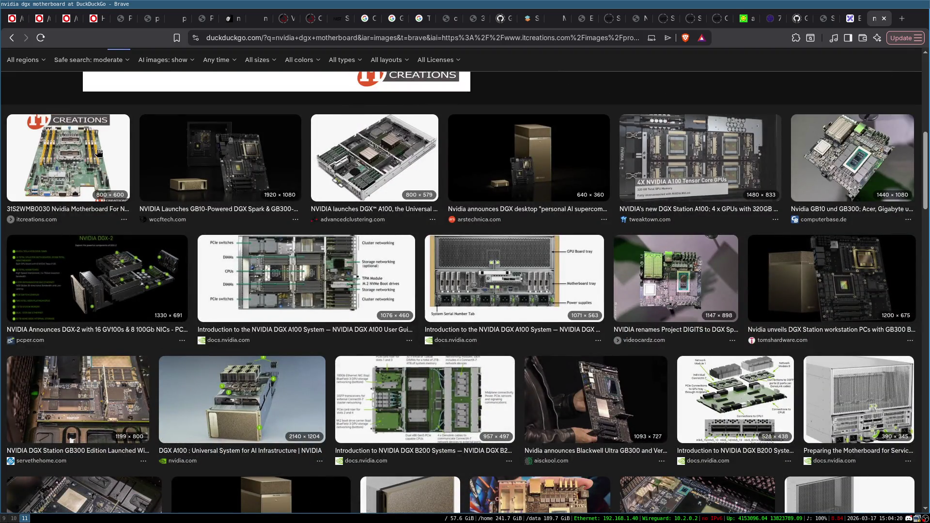
{"action": "left_click", "coordinate": [98, 153]}
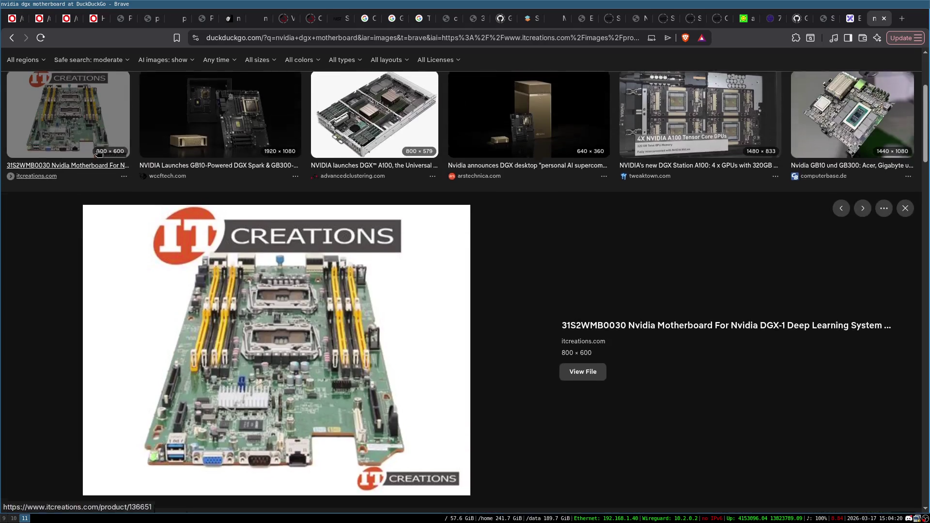
- View the full-size itcreations motherboard image, then close it to return to the results
{"action": "left_click", "coordinate": [579, 378]}
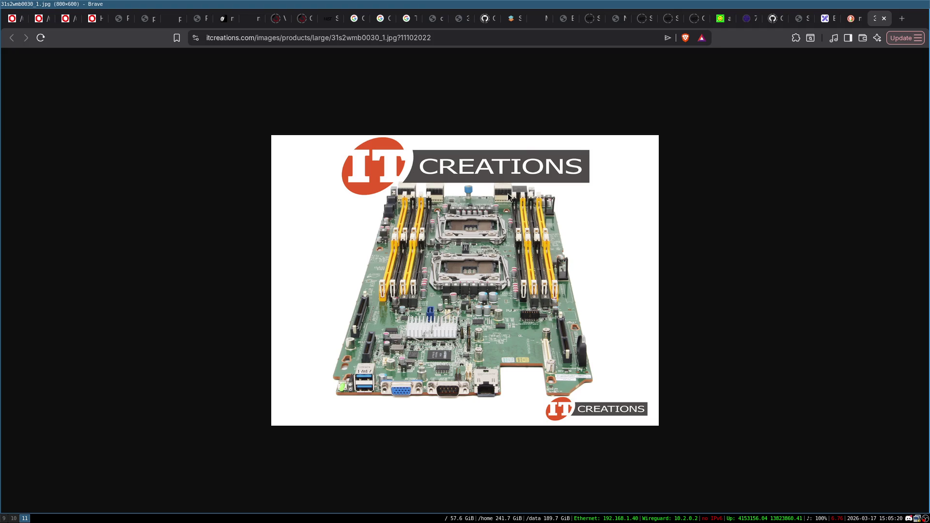
{"action": "left_click", "coordinate": [884, 19]}
{"action": "scroll", "coordinate": [467, 304], "scroll_direction": "up", "scroll_amount": 5}
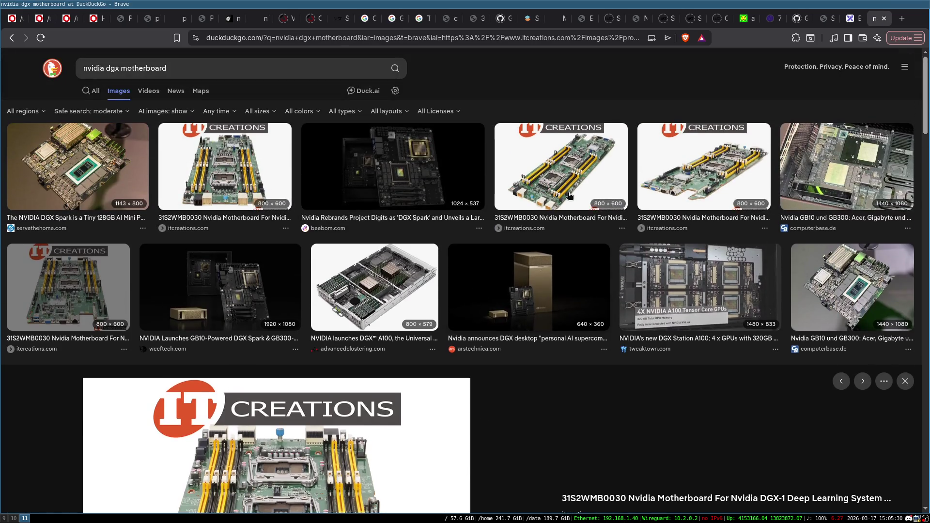
- Preview another itcreations motherboard photo, view its full-size file, and go back to the results
{"action": "left_click", "coordinate": [568, 183]}
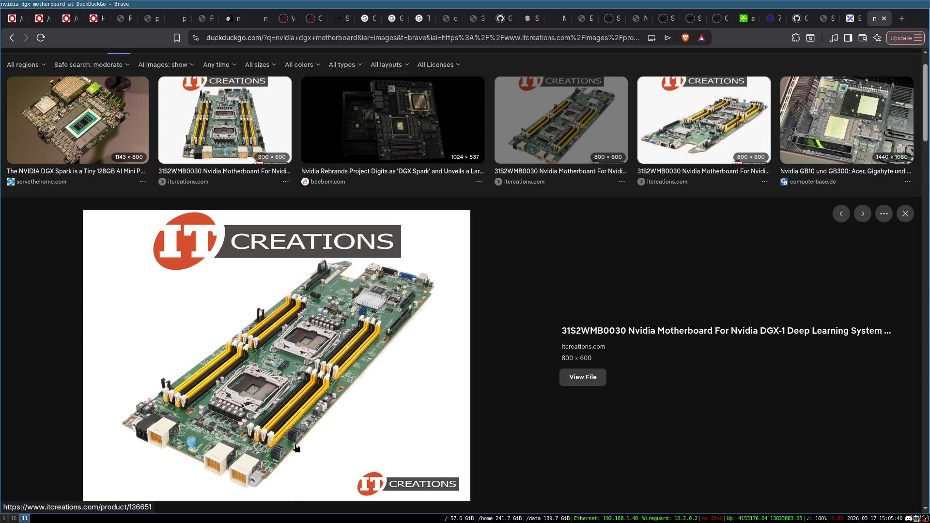
{"action": "left_click", "coordinate": [579, 377]}
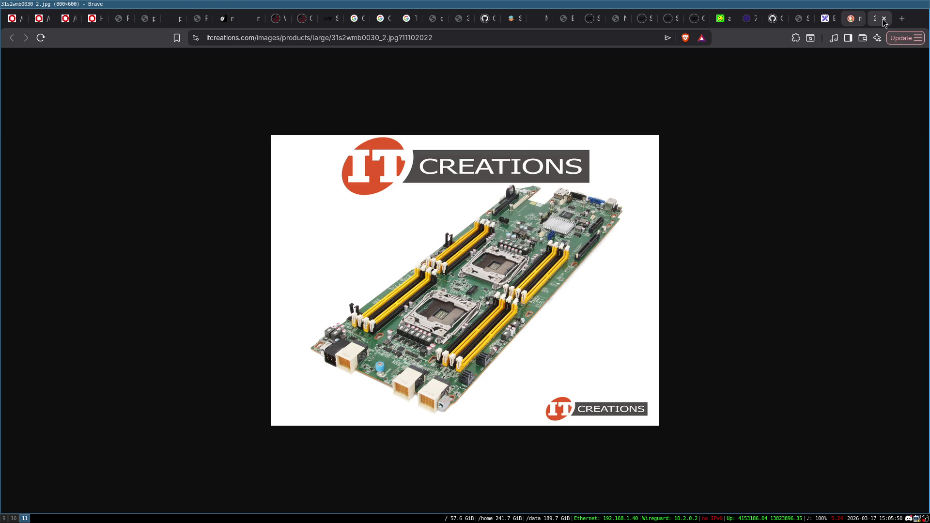
{"action": "key", "text": "alt+Left"}
{"action": "scroll", "coordinate": [323, 255], "scroll_direction": "up", "scroll_amount": 2}
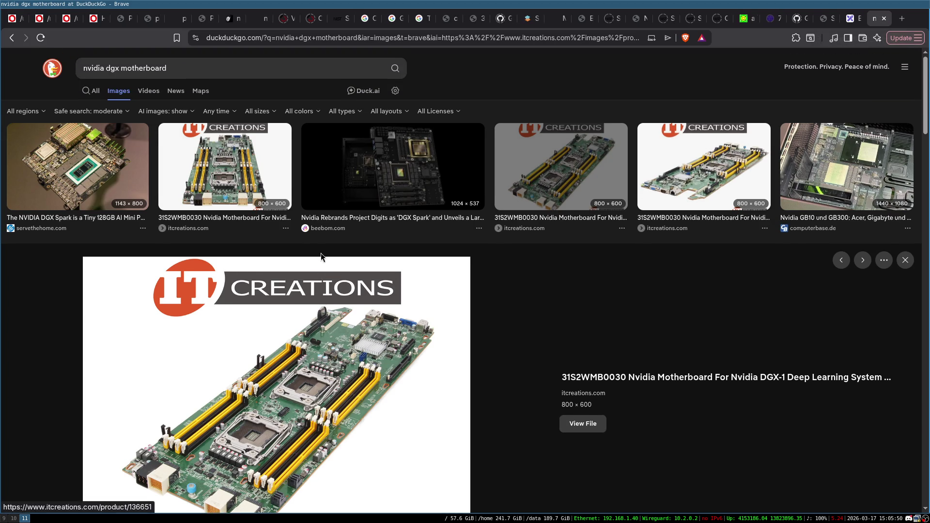
- Preview two more itcreations motherboard photos, then the advancedclustering.com NVIDIA DGX A100 result
{"action": "left_click", "coordinate": [200, 183]}
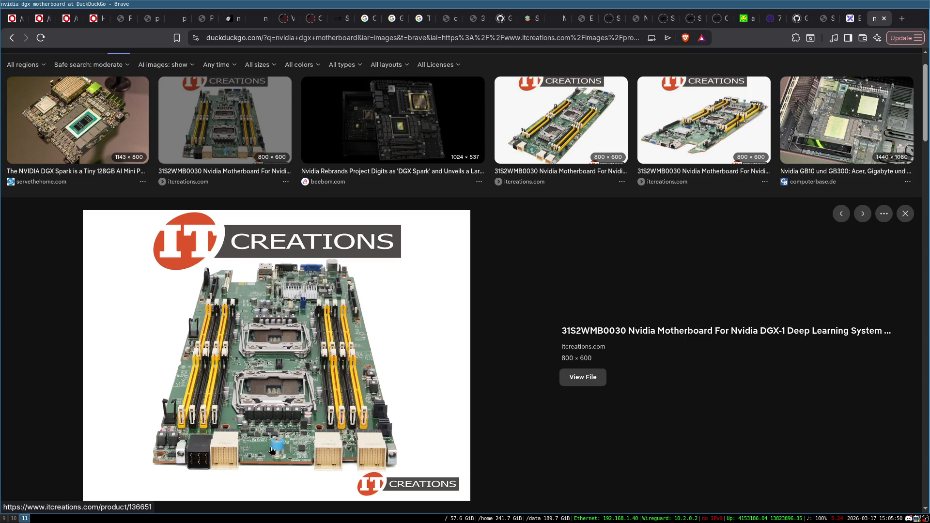
{"action": "left_click", "coordinate": [711, 96]}
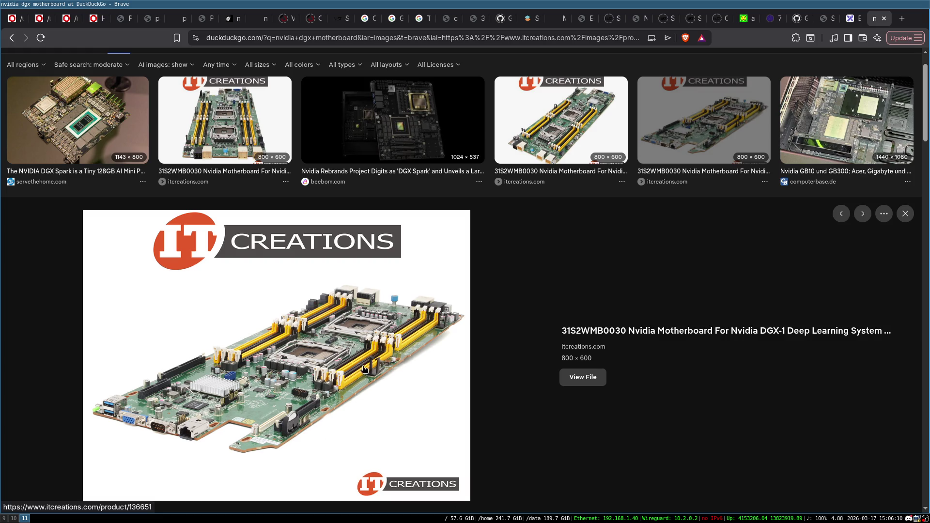
{"action": "scroll", "coordinate": [352, 365], "scroll_direction": "down", "scroll_amount": 2}
{"action": "scroll", "coordinate": [249, 345], "scroll_direction": "down", "scroll_amount": 2}
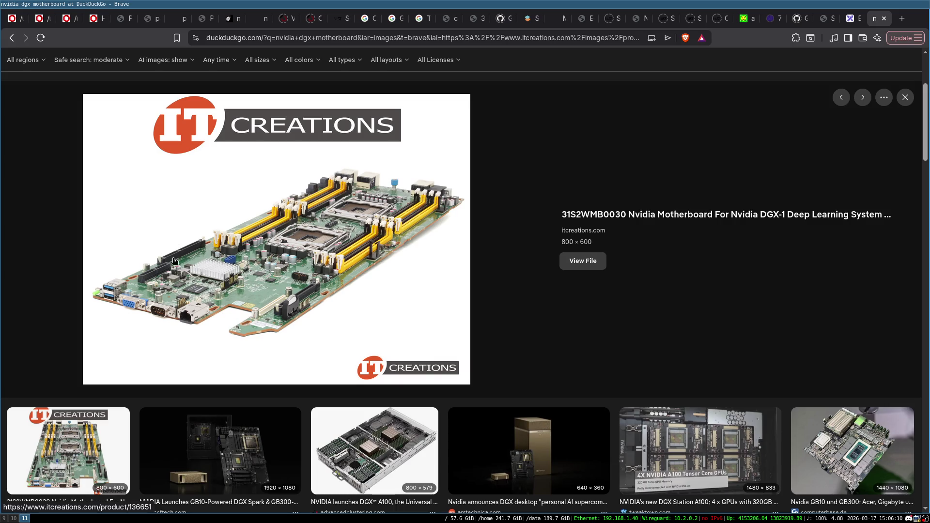
{"action": "scroll", "coordinate": [393, 363], "scroll_direction": "down", "scroll_amount": 2}
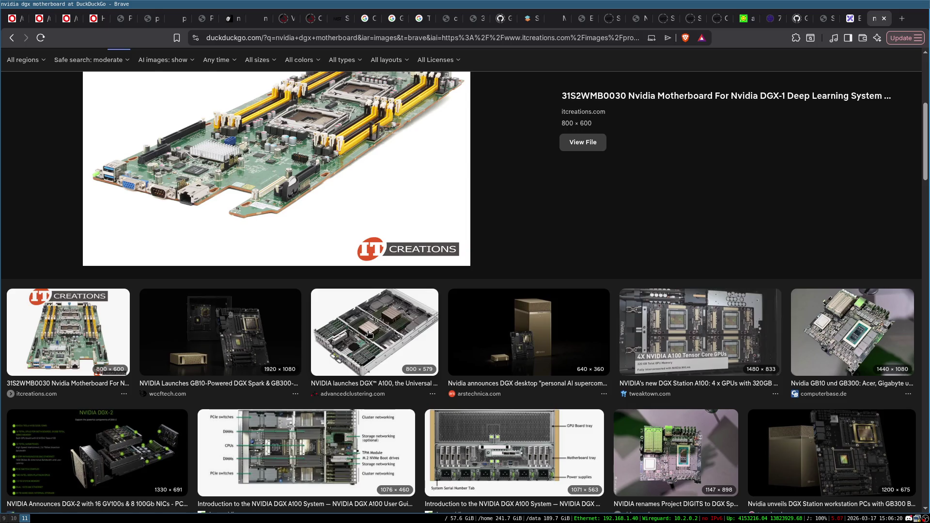
{"action": "left_click", "coordinate": [363, 334]}
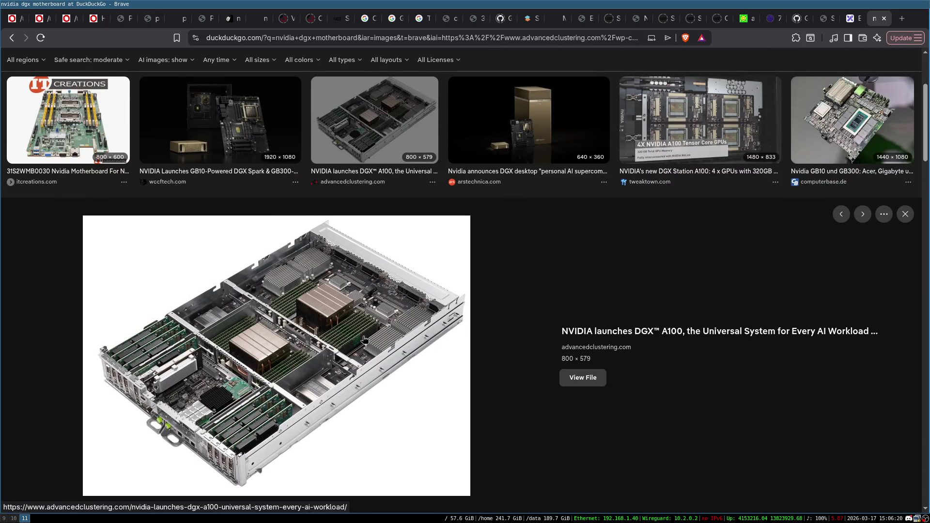
{"action": "scroll", "coordinate": [370, 351], "scroll_direction": "down", "scroll_amount": 1}
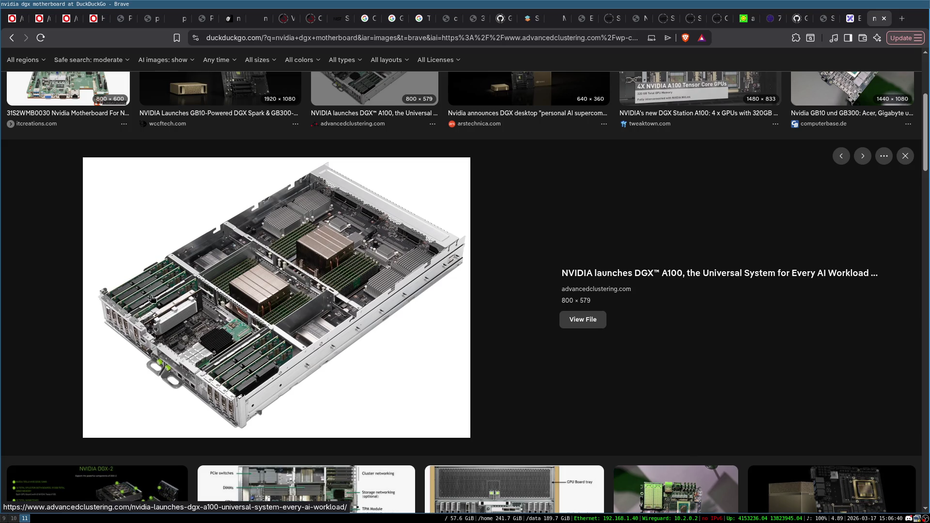
- View the full-size server image, zooming in to inspect it and back out to 175%
{"action": "left_click", "coordinate": [582, 321]}
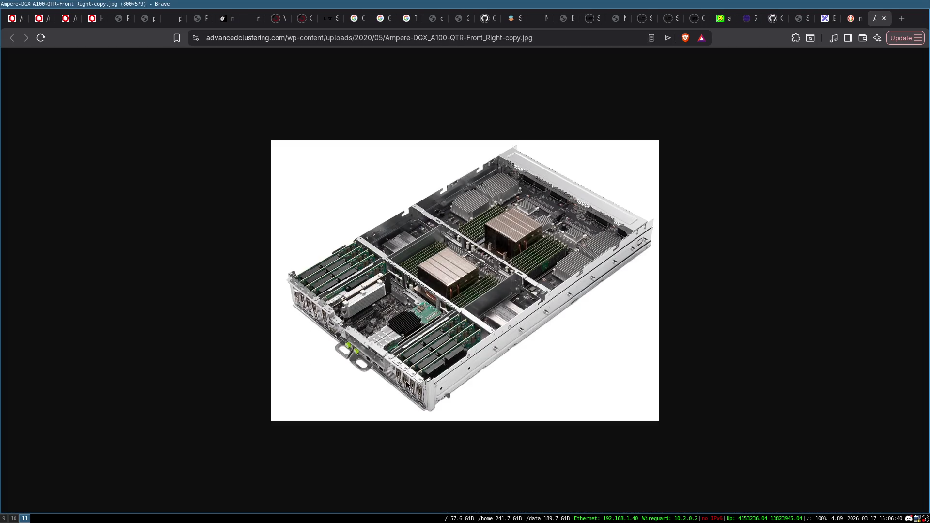
{"action": "scroll", "coordinate": [419, 385], "scroll_direction": "up", "scroll_amount": 7}
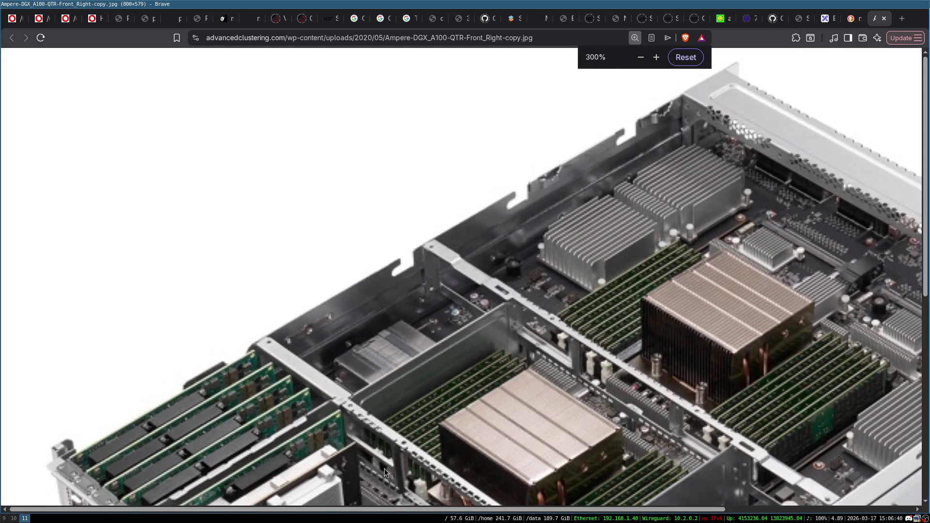
{"action": "scroll", "coordinate": [429, 380], "scroll_direction": "down", "scroll_amount": 5}
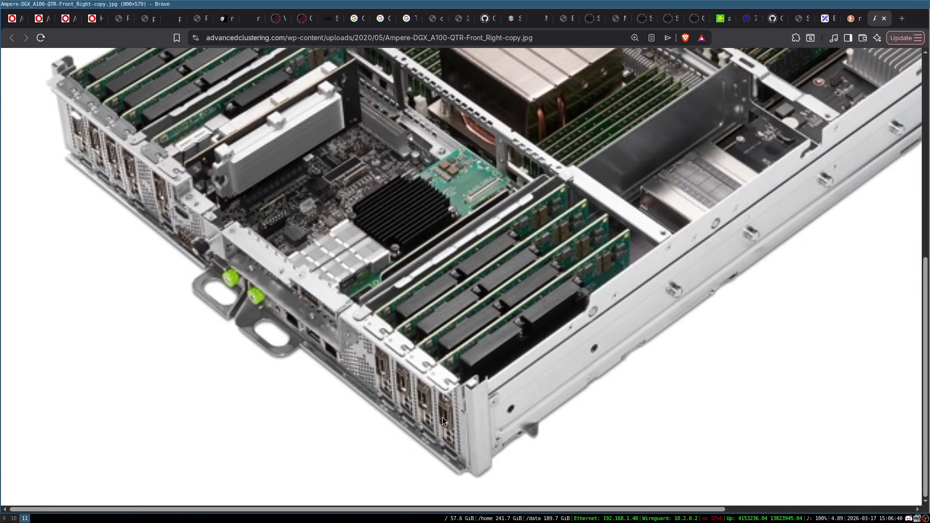
{"action": "scroll", "coordinate": [405, 389], "scroll_direction": "up", "scroll_amount": 3}
{"action": "scroll", "coordinate": [288, 221], "scroll_direction": "up", "scroll_amount": 2}
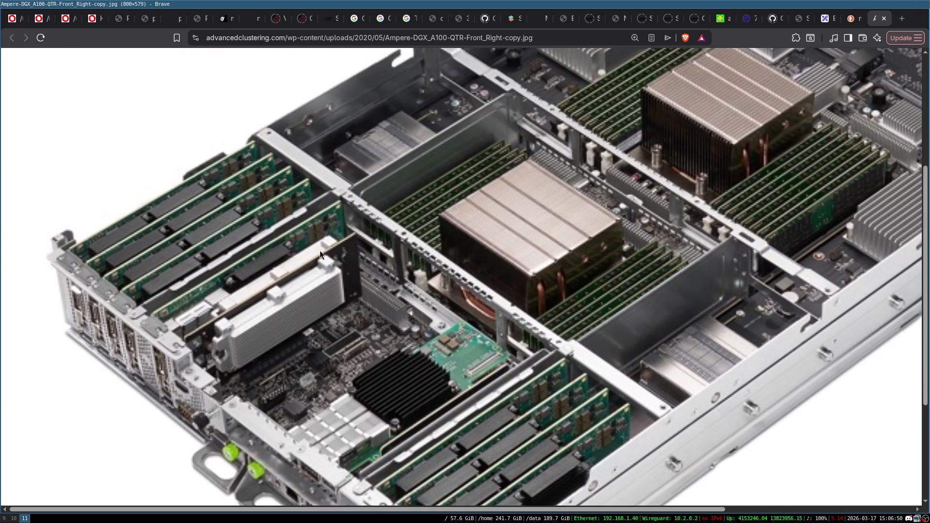
{"action": "scroll", "coordinate": [635, 66], "scroll_direction": "up", "scroll_amount": 1}
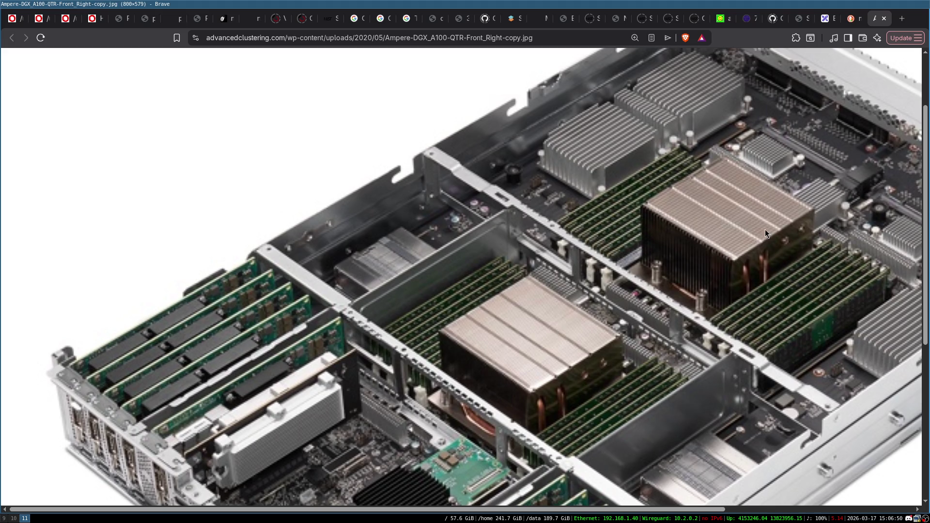
{"action": "scroll", "coordinate": [543, 330], "scroll_direction": "down", "scroll_amount": 3}
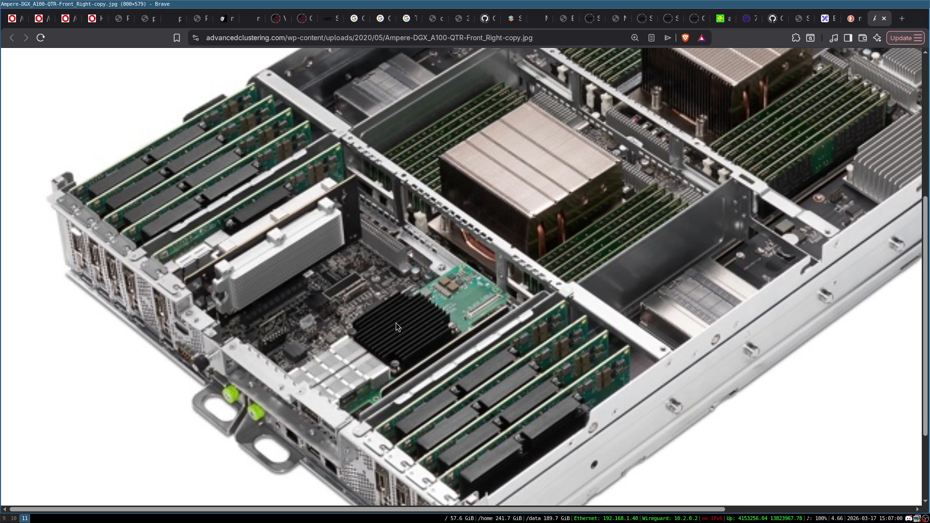
{"action": "scroll", "coordinate": [440, 322], "scroll_direction": "up", "scroll_amount": 3}
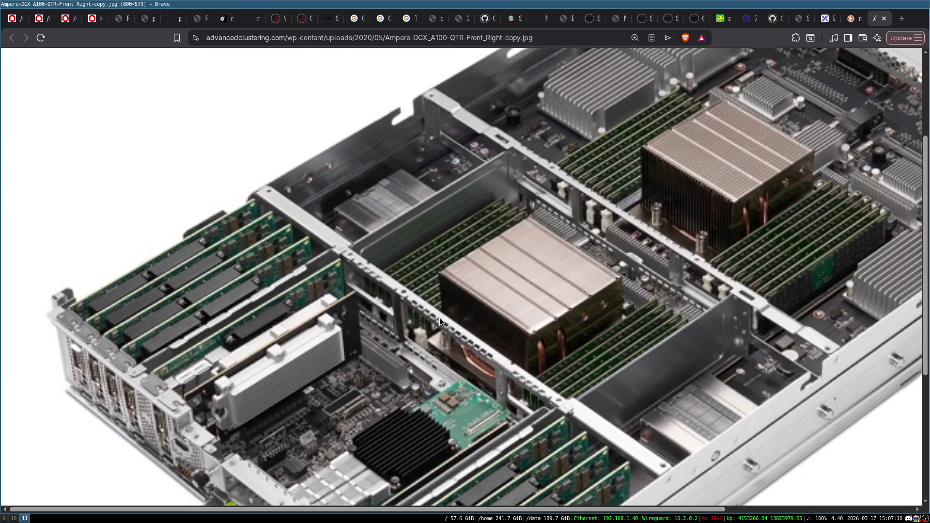
{"action": "scroll", "coordinate": [458, 283], "scroll_direction": "up", "scroll_amount": 4}
{"action": "scroll", "coordinate": [782, 312], "scroll_direction": "down", "scroll_amount": 2}
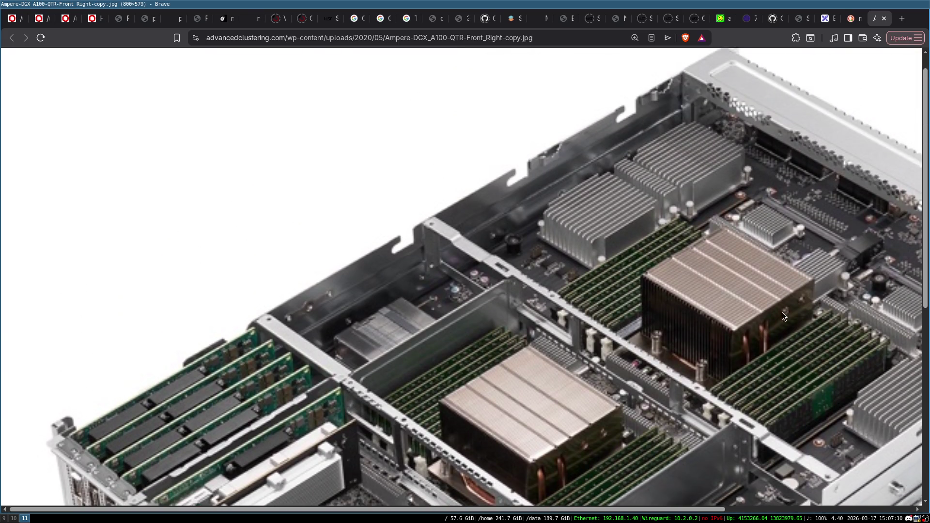
{"action": "key", "text": "ctrl+minus"}
{"action": "key", "text": "ctrl+minus"}
{"action": "key", "text": "ctrl+minus"}
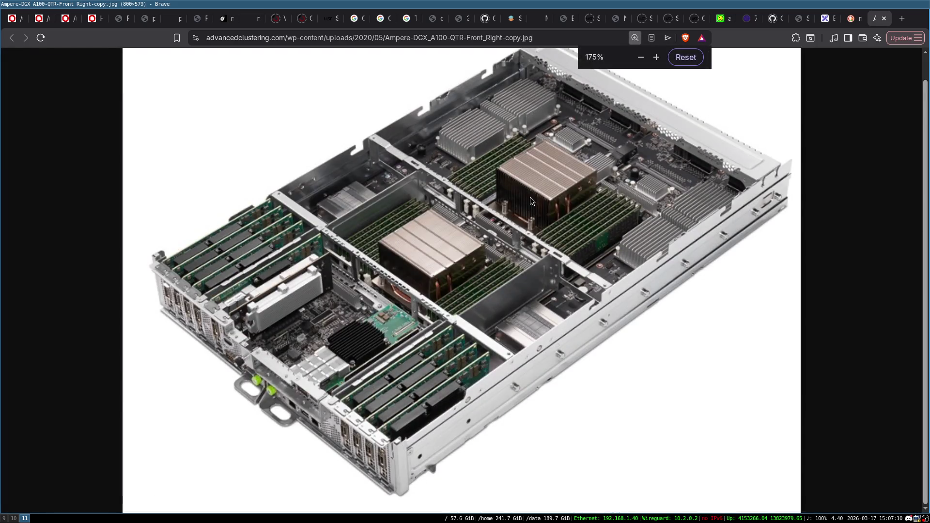
- Close the image and search tabs, then select every element of the diagram
{"action": "left_click", "coordinate": [883, 18]}
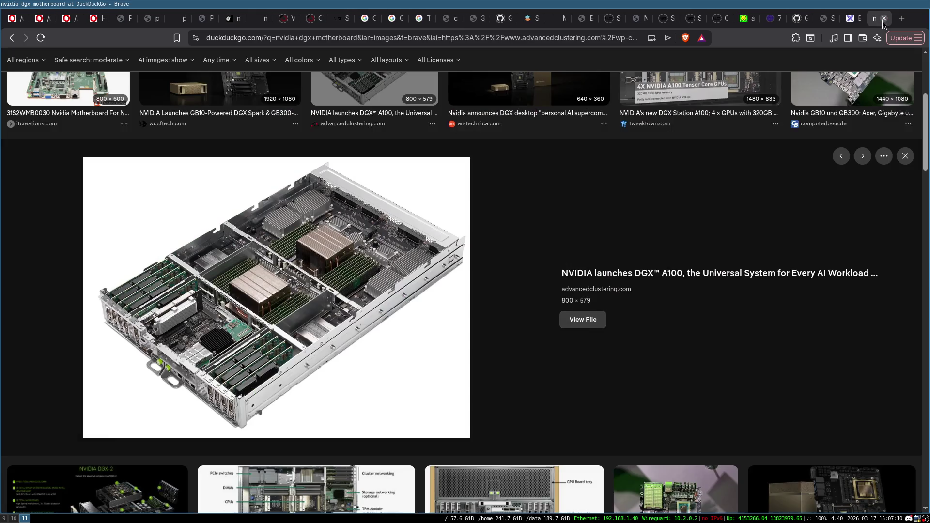
{"action": "left_click", "coordinate": [884, 19]}
{"action": "mouse_move", "coordinate": [156, 75]}
{"action": "left_mouse_down"}
{"action": "mouse_move", "coordinate": [582, 218]}
{"action": "mouse_move", "coordinate": [917, 501]}
{"action": "mouse_move", "coordinate": [916, 511]}
{"action": "left_mouse_up"}
{"action": "left_click", "coordinate": [173, 258]}
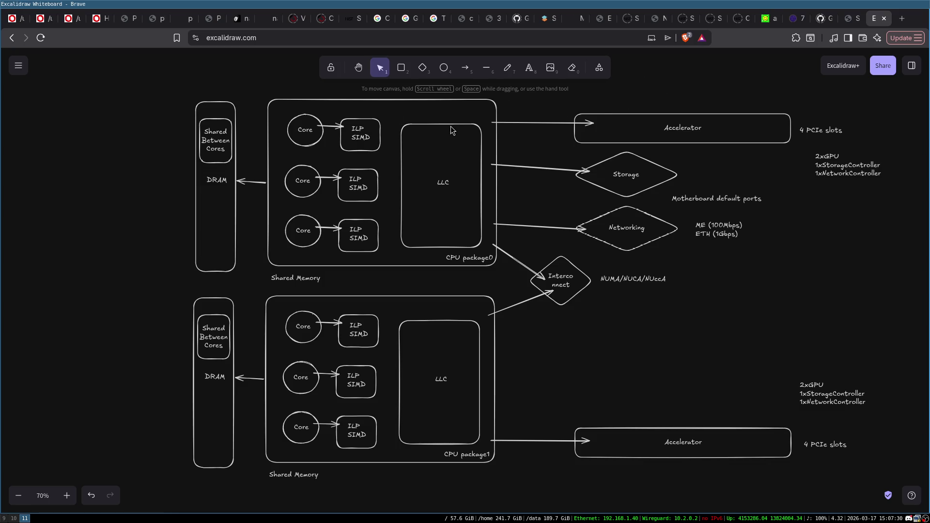
{"action": "left_click_drag", "start_coordinate": [405, 120], "coordinate": [400, 104]}
{"action": "left_click", "coordinate": [403, 113]}
{"action": "left_click", "coordinate": [188, 74]}
{"action": "left_click", "coordinate": [633, 115]}
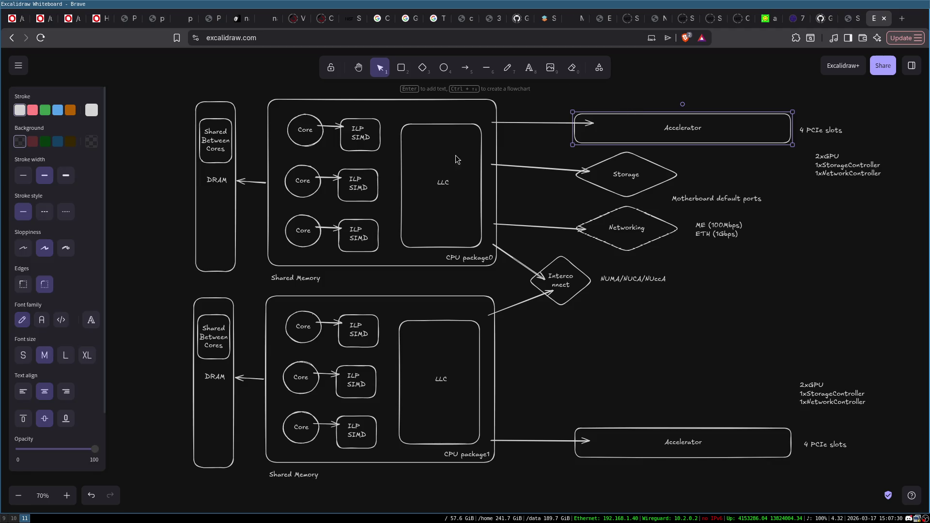
{"action": "left_click", "coordinate": [459, 134]}
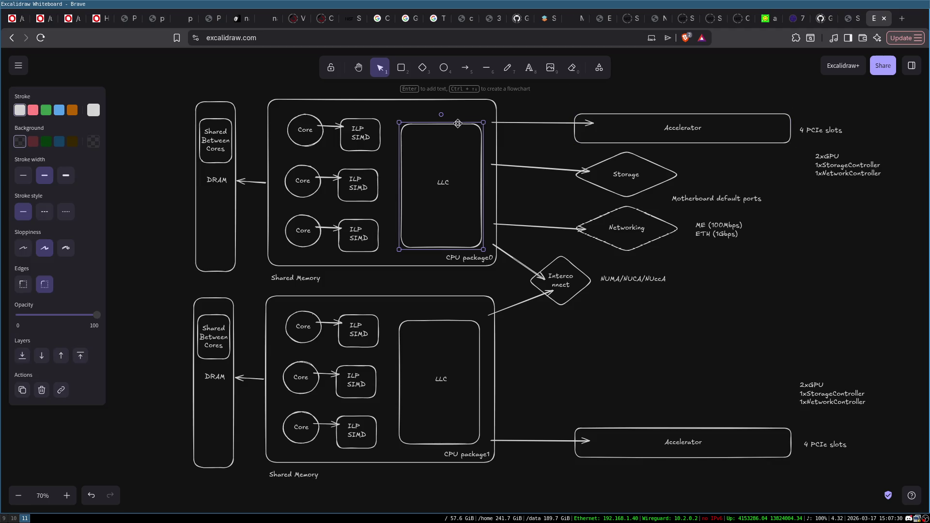
{"action": "left_click", "coordinate": [212, 175]}
{"action": "left_click", "coordinate": [212, 174]}
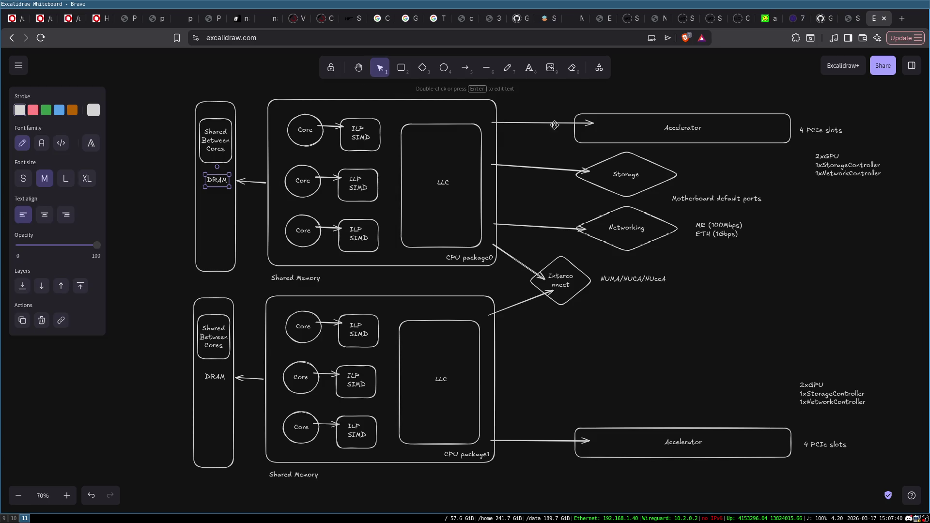
{"action": "left_click", "coordinate": [676, 124]}
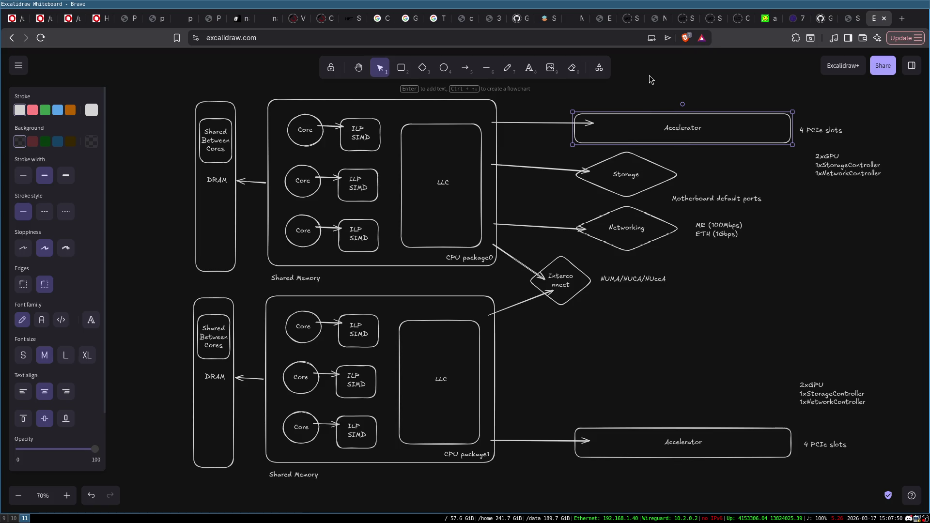
{"action": "left_click", "coordinate": [462, 143]}
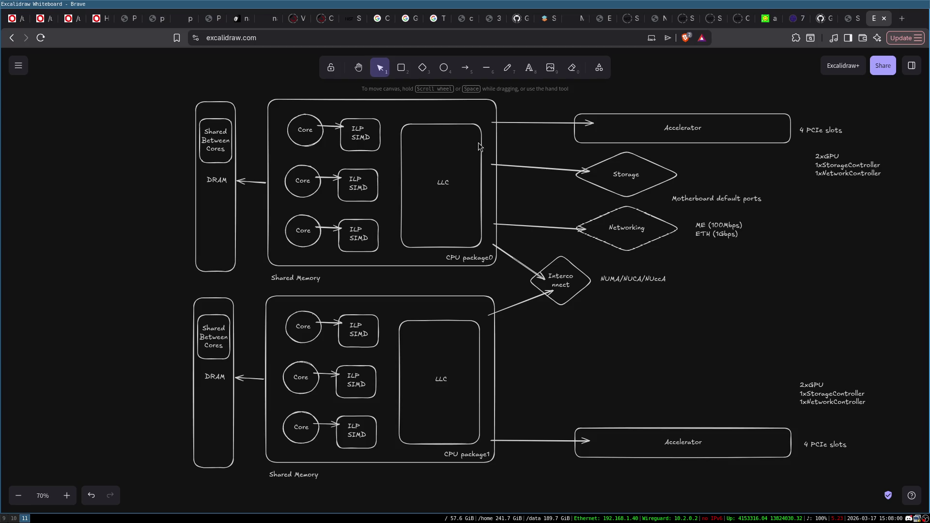
{"action": "left_click", "coordinate": [611, 125]}
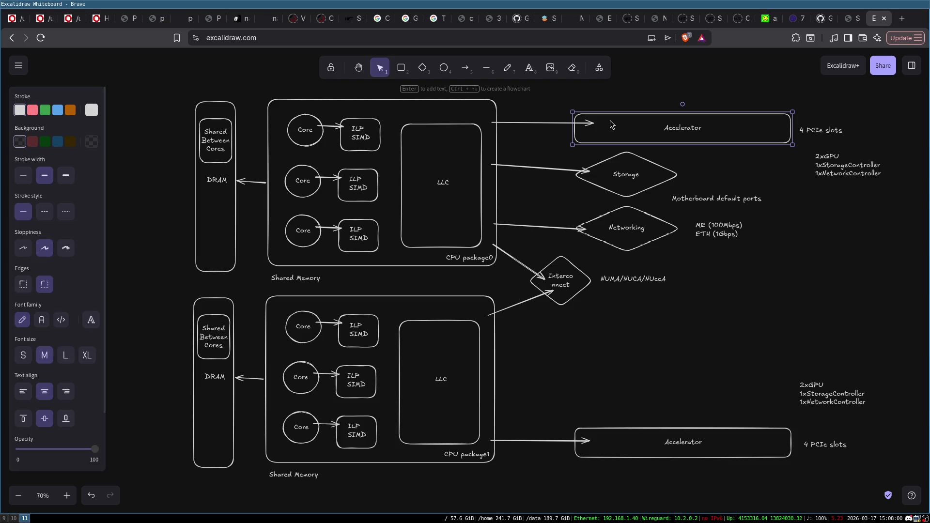
{"action": "left_click", "coordinate": [155, 170]}
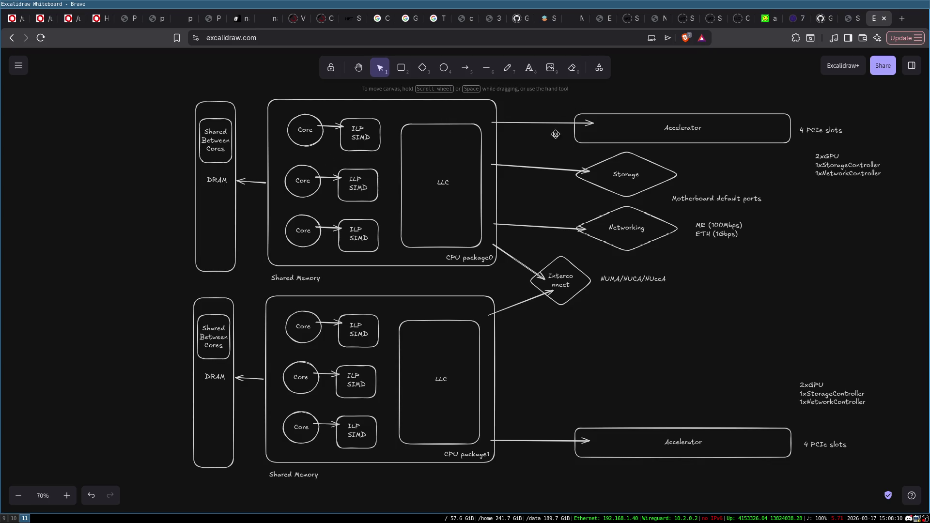
{"action": "left_click", "coordinate": [608, 116]}
- Delete the upper Accelerator box and the arrow that led to it
{"action": "key", "text": "Delete"}
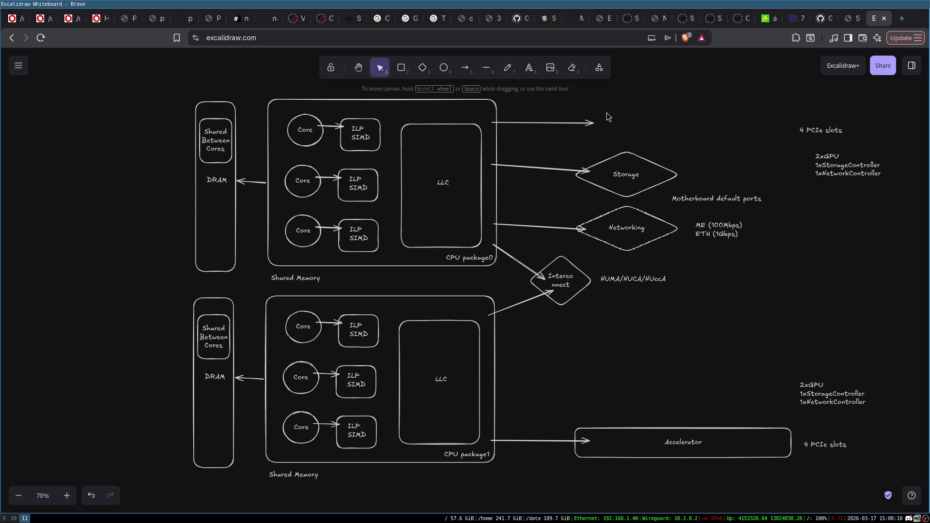
{"action": "left_click", "coordinate": [575, 122]}
{"action": "key", "text": "Delete"}
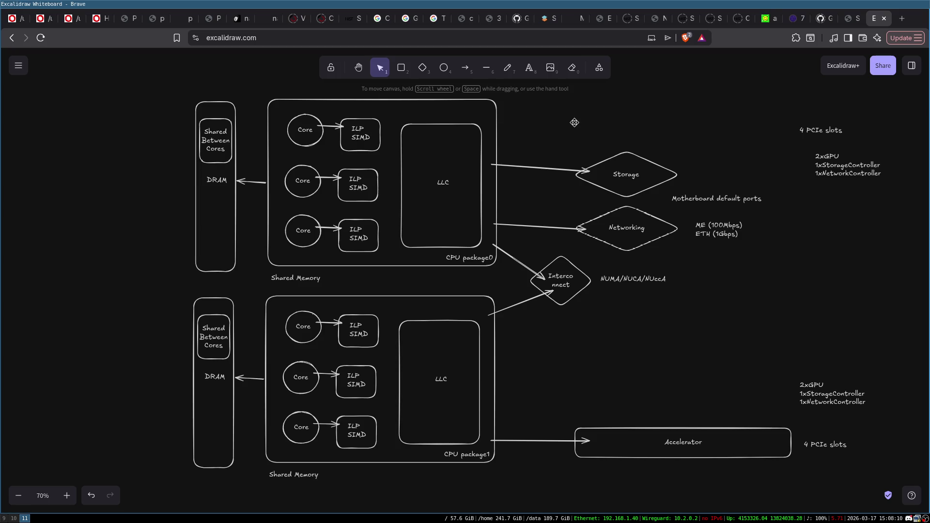
- Try selecting the CPU package0 group, the Storage and Networking diamonds, and the package1 group
{"action": "mouse_move", "coordinate": [150, 77]}
{"action": "left_mouse_down"}
{"action": "mouse_move", "coordinate": [165, 97]}
{"action": "mouse_move", "coordinate": [847, 298]}
{"action": "mouse_move", "coordinate": [793, 323]}
{"action": "left_mouse_up"}
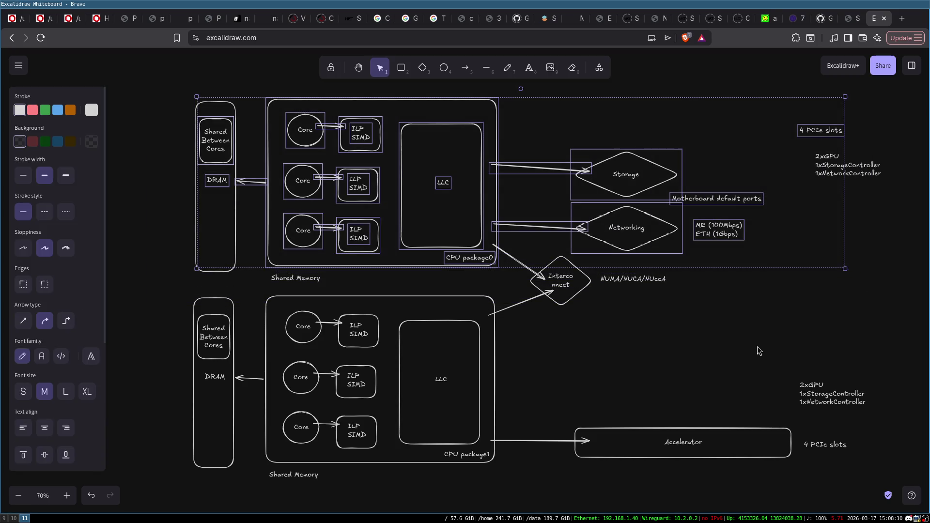
{"action": "left_click", "coordinate": [430, 185]}
{"action": "left_click", "coordinate": [643, 164]}
{"action": "left_click", "coordinate": [646, 221]}
{"action": "left_click", "coordinate": [573, 380]}
{"action": "mouse_move", "coordinate": [162, 285]}
{"action": "left_mouse_down"}
{"action": "mouse_move", "coordinate": [887, 484]}
{"action": "mouse_move", "coordinate": [873, 483]}
{"action": "left_mouse_up"}
{"action": "left_click", "coordinate": [600, 380]}
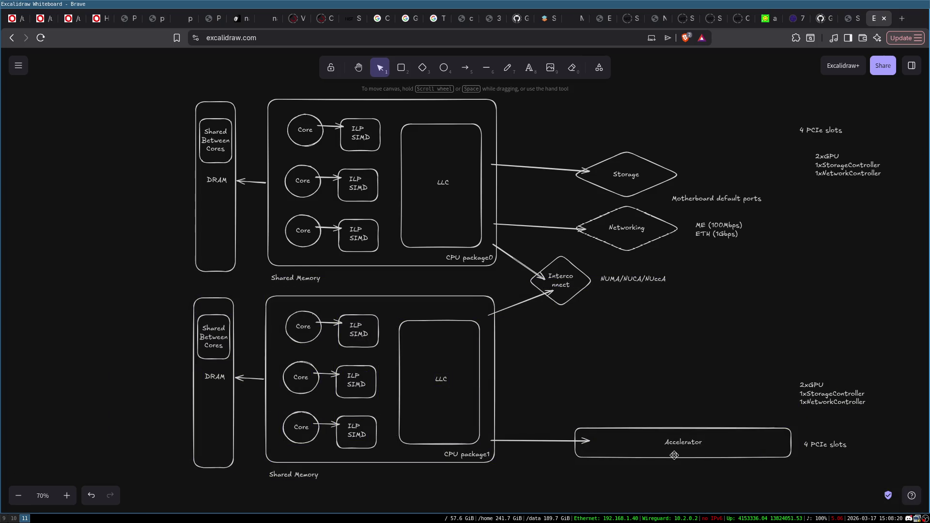
- Move the 4 PCIe slots and 2xGPU notes down beside the lower Accelerator
{"action": "left_click_drag", "start_coordinate": [784, 112], "coordinate": [902, 198]}
{"action": "key", "text": "Delete"}
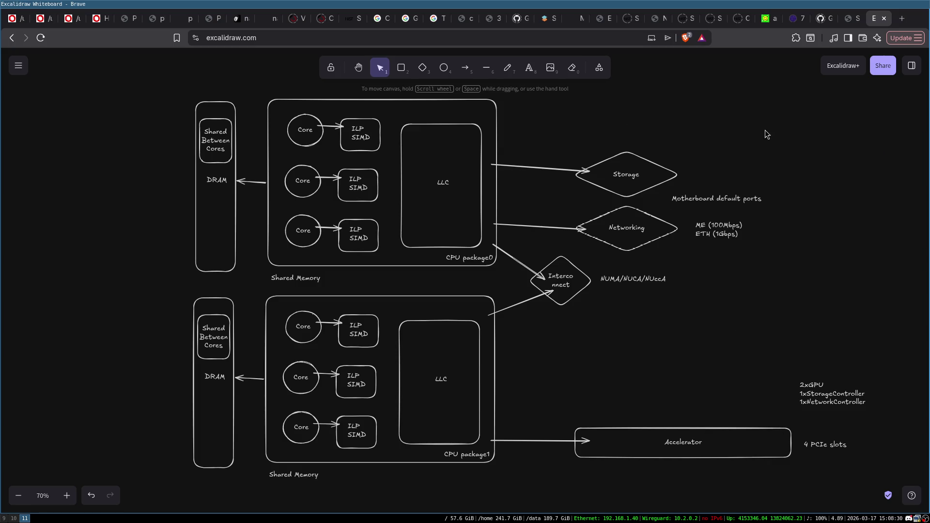
{"action": "key", "text": "ctrl+z"}
{"action": "left_click", "coordinate": [763, 228]}
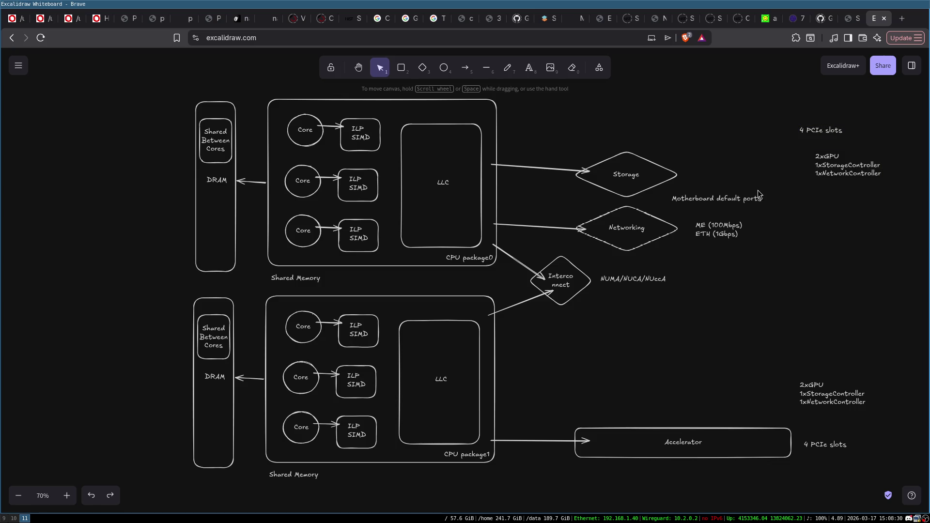
{"action": "left_click_drag", "start_coordinate": [791, 112], "coordinate": [916, 215]}
{"action": "mouse_move", "coordinate": [859, 170]}
{"action": "left_mouse_down"}
{"action": "mouse_move", "coordinate": [851, 356]}
{"action": "mouse_move", "coordinate": [840, 355]}
{"action": "left_mouse_up"}
{"action": "left_click", "coordinate": [837, 264]}
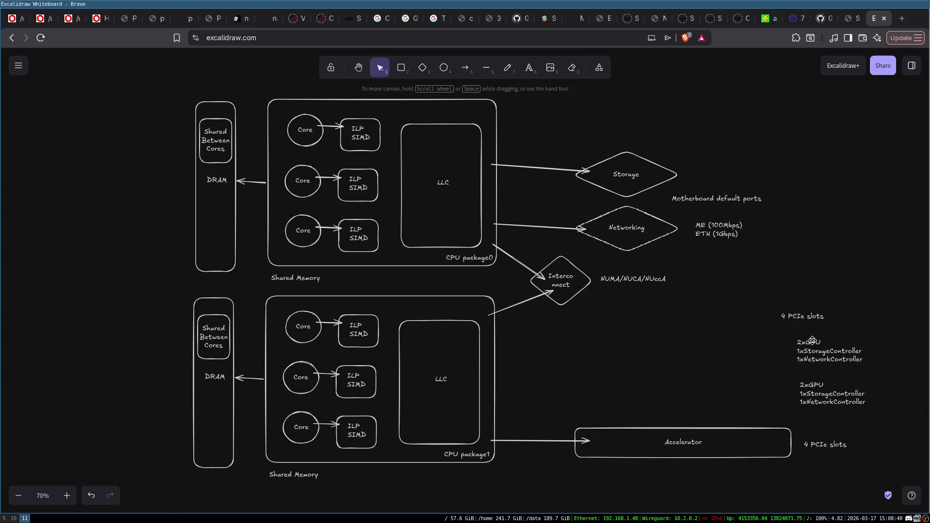
{"action": "left_click", "coordinate": [495, 377]}
{"action": "left_click", "coordinate": [541, 127]}
{"action": "mouse_move", "coordinate": [162, 86]}
{"action": "left_mouse_down"}
{"action": "mouse_move", "coordinate": [191, 104]}
{"action": "mouse_move", "coordinate": [767, 280]}
{"action": "mouse_move", "coordinate": [784, 275]}
{"action": "left_mouse_up"}
{"action": "left_click", "coordinate": [674, 340]}
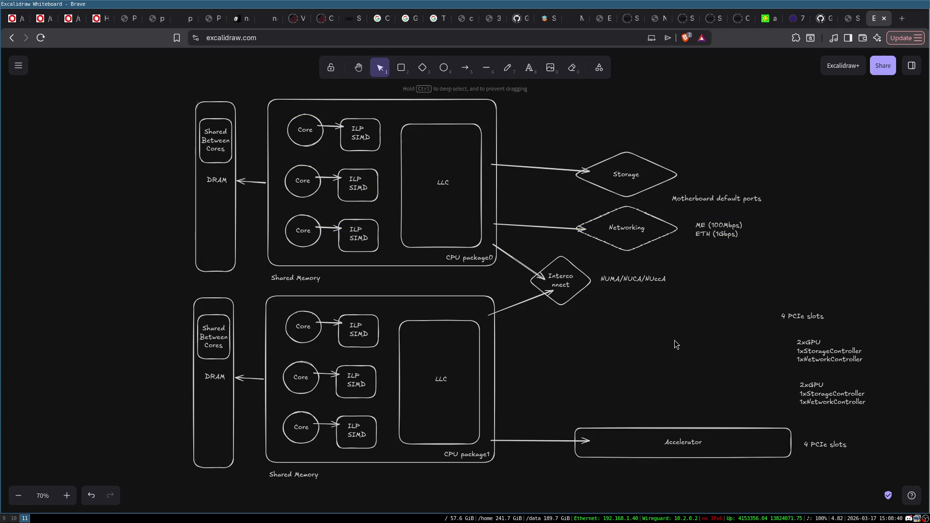
{"action": "mouse_move", "coordinate": [146, 293]}
{"action": "left_mouse_down"}
{"action": "mouse_move", "coordinate": [260, 323]}
{"action": "mouse_move", "coordinate": [645, 512]}
{"action": "left_mouse_up"}
{"action": "left_click", "coordinate": [722, 450]}
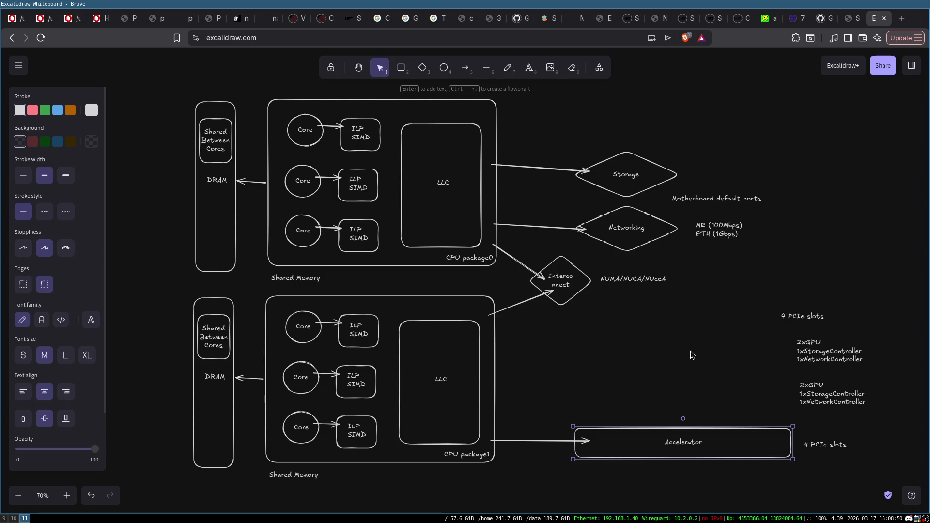
{"action": "left_click", "coordinate": [718, 366]}
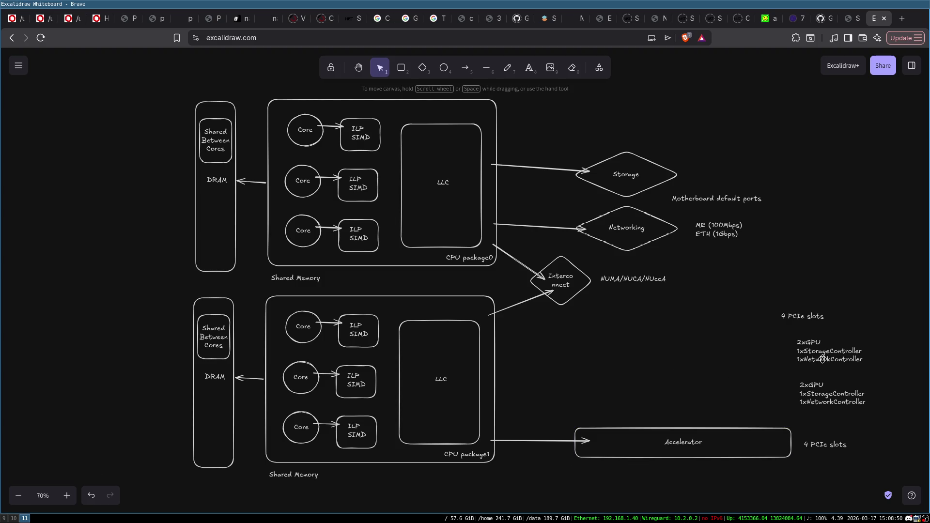
{"action": "mouse_move", "coordinate": [140, 79]}
{"action": "left_mouse_down"}
{"action": "mouse_move", "coordinate": [623, 208]}
{"action": "mouse_move", "coordinate": [764, 266]}
{"action": "mouse_move", "coordinate": [780, 250]}
{"action": "left_mouse_up"}
{"action": "left_click", "coordinate": [784, 239]}
{"action": "mouse_move", "coordinate": [167, 289]}
{"action": "left_mouse_down"}
{"action": "mouse_move", "coordinate": [838, 476]}
{"action": "mouse_move", "coordinate": [876, 505]}
{"action": "left_mouse_up"}
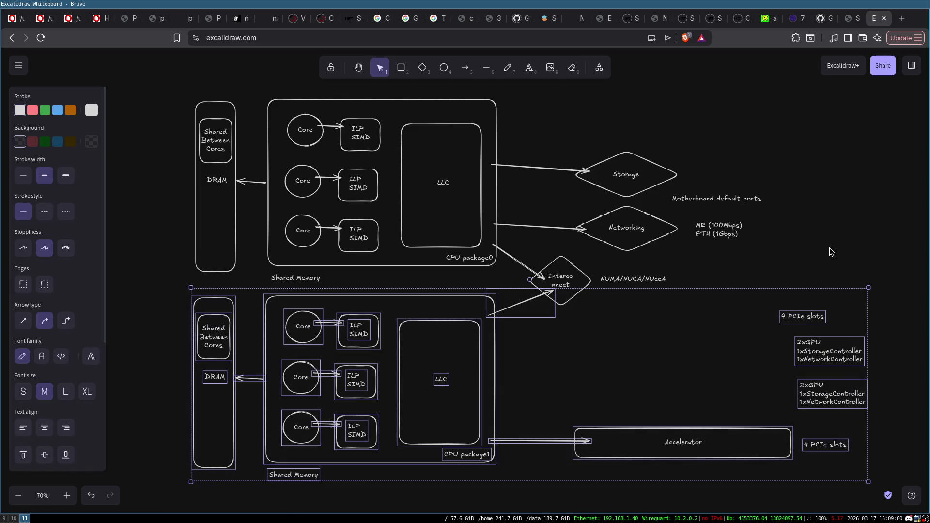
{"action": "left_click", "coordinate": [830, 252]}
{"action": "mouse_move", "coordinate": [138, 79]}
{"action": "left_mouse_down"}
{"action": "mouse_move", "coordinate": [892, 301]}
{"action": "mouse_move", "coordinate": [898, 284]}
{"action": "left_mouse_up"}
{"action": "left_click", "coordinate": [451, 194]}
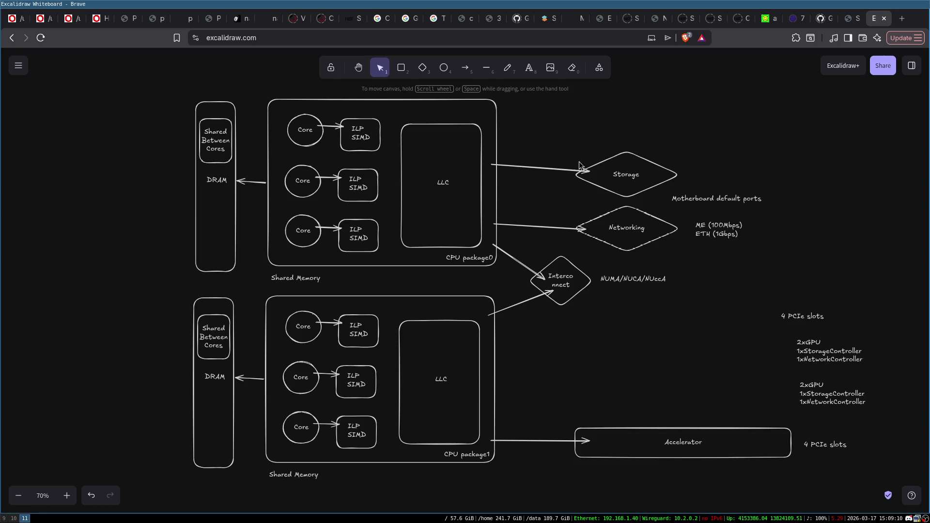
{"action": "left_click", "coordinate": [617, 161]}
{"action": "left_click", "coordinate": [625, 220]}
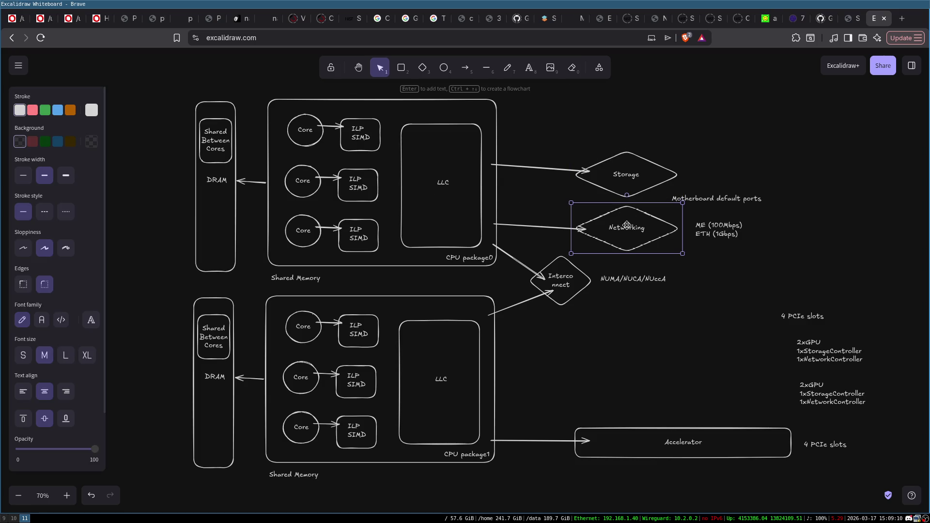
{"action": "left_click", "coordinate": [524, 141]}
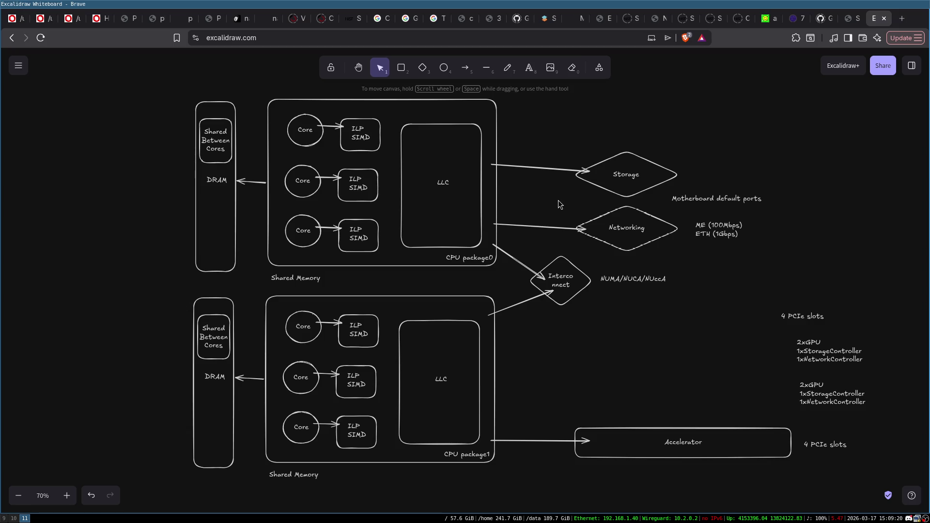
{"action": "key", "text": "ctrl+z"}
{"action": "key", "text": "ctrl+z"}
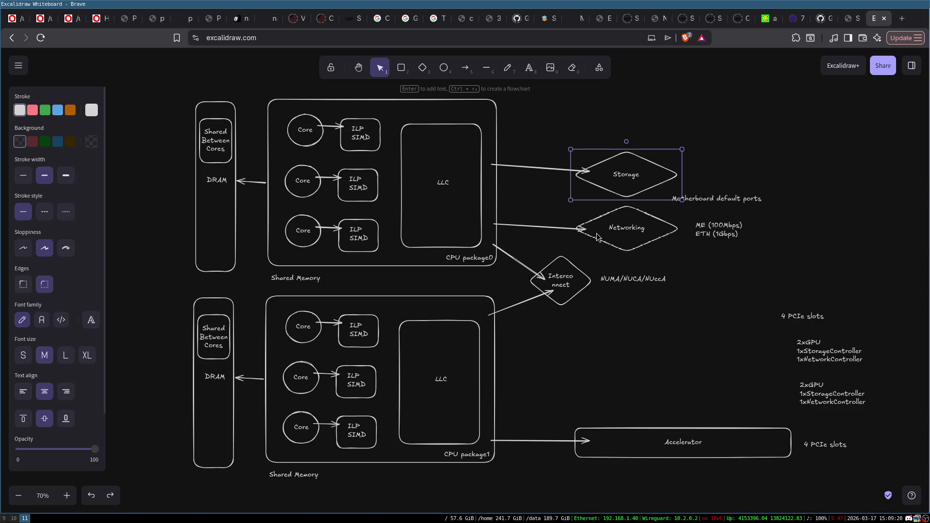
{"action": "key", "text": "ctrl+z"}
{"action": "key", "text": "ctrl+z"}
{"action": "key", "text": "ctrl+z"}
{"action": "key", "text": "ctrl+z"}
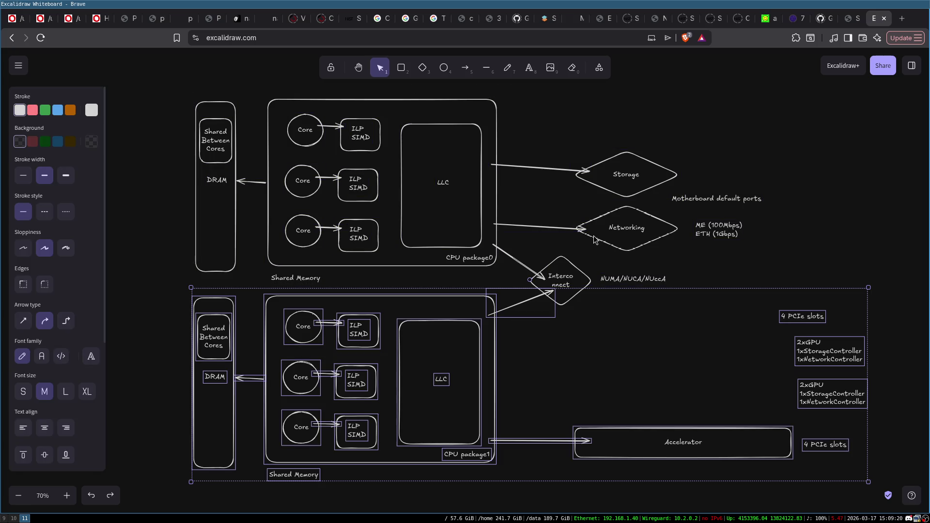
{"action": "key", "text": "ctrl+z"}
{"action": "key", "text": "ctrl+z"}
{"action": "key", "text": "ctrl+z"}
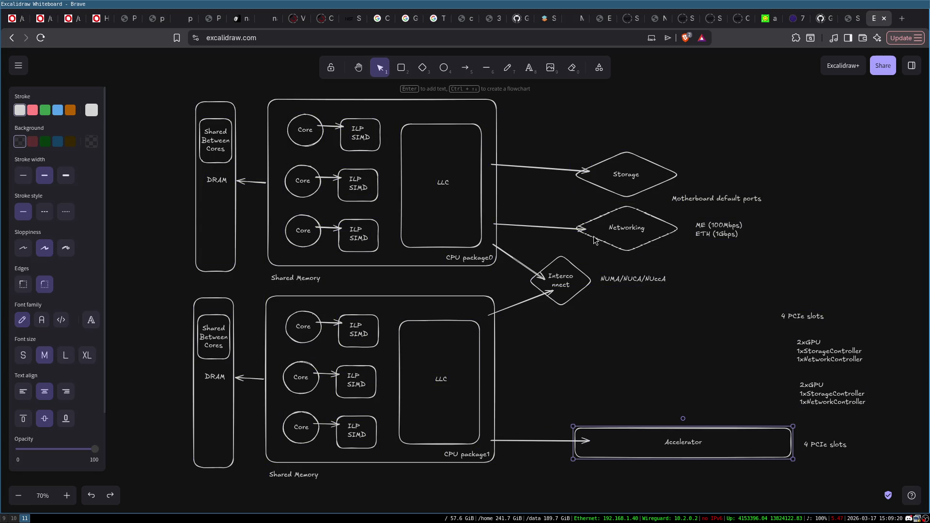
{"action": "key", "text": "ctrl+z"}
{"action": "key", "text": "ctrl+z"}
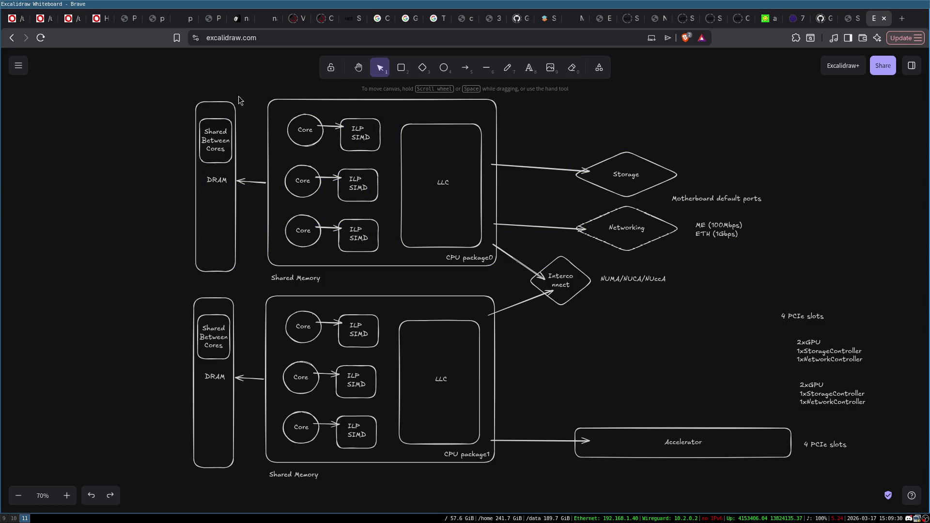
{"action": "key", "text": "ctrl+z"}
{"action": "key", "text": "ctrl+z"}
{"action": "left_click", "coordinate": [498, 109]}
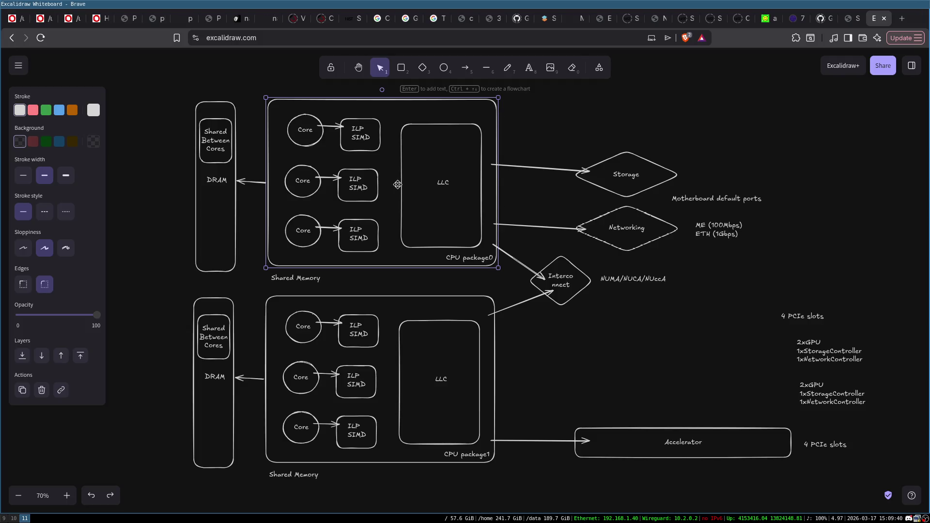
{"action": "left_click", "coordinate": [594, 121]}
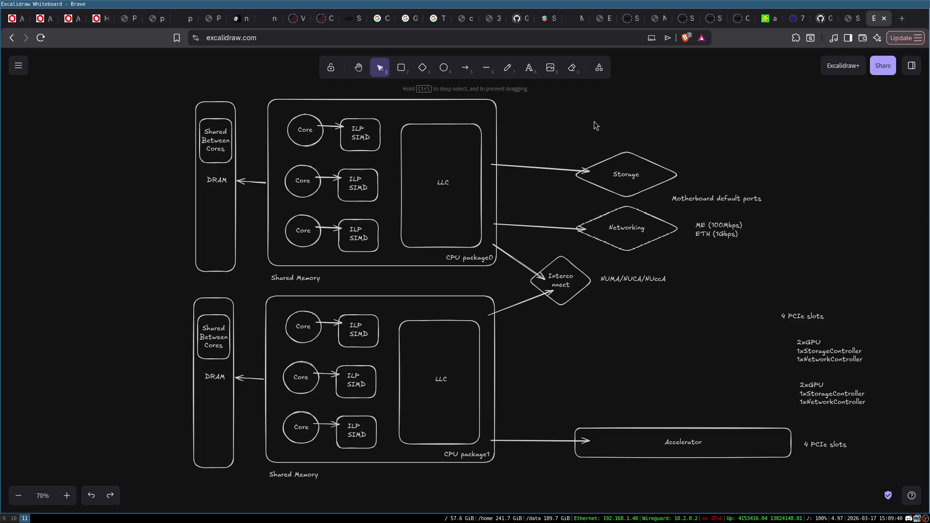
{"action": "left_click", "coordinate": [492, 107]}
{"action": "left_click", "coordinate": [494, 337]}
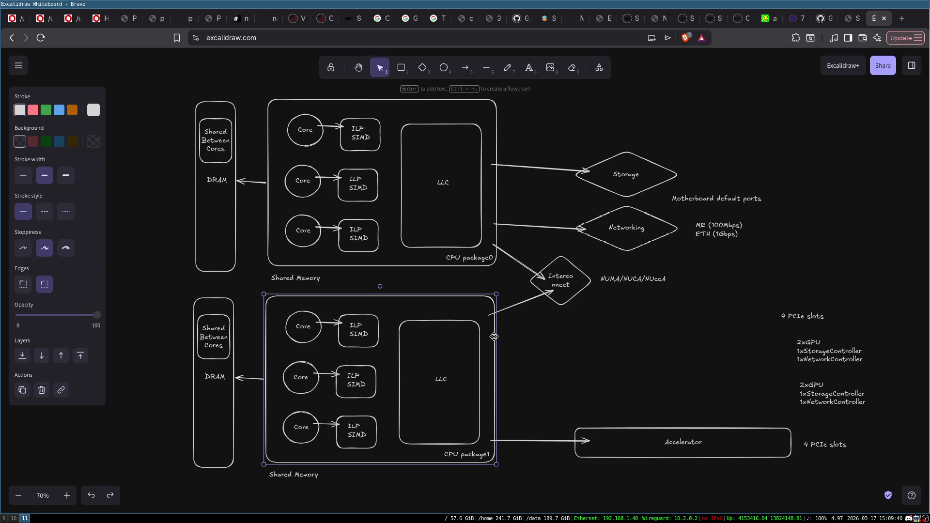
{"action": "left_click", "coordinate": [577, 360]}
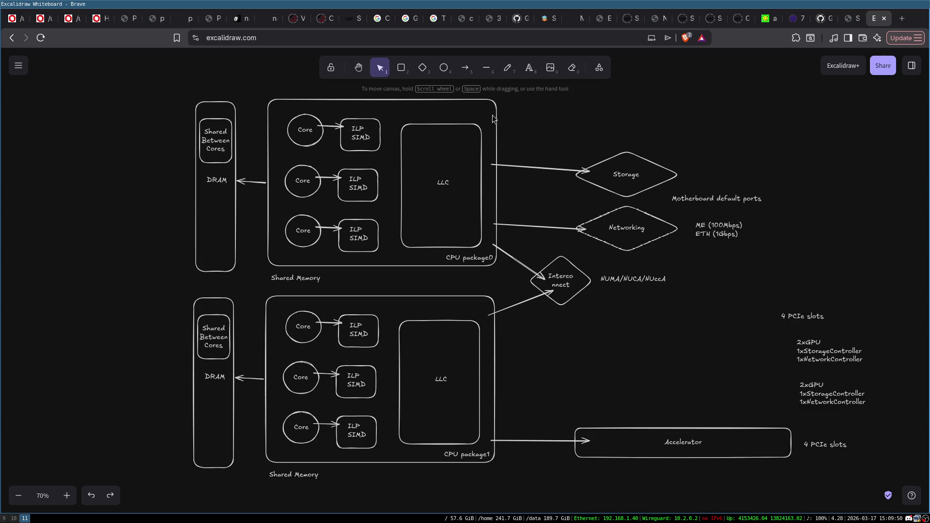
{"action": "mouse_move", "coordinate": [158, 75]}
{"action": "left_mouse_down"}
{"action": "mouse_move", "coordinate": [334, 171]}
{"action": "mouse_move", "coordinate": [549, 306]}
{"action": "left_mouse_up"}
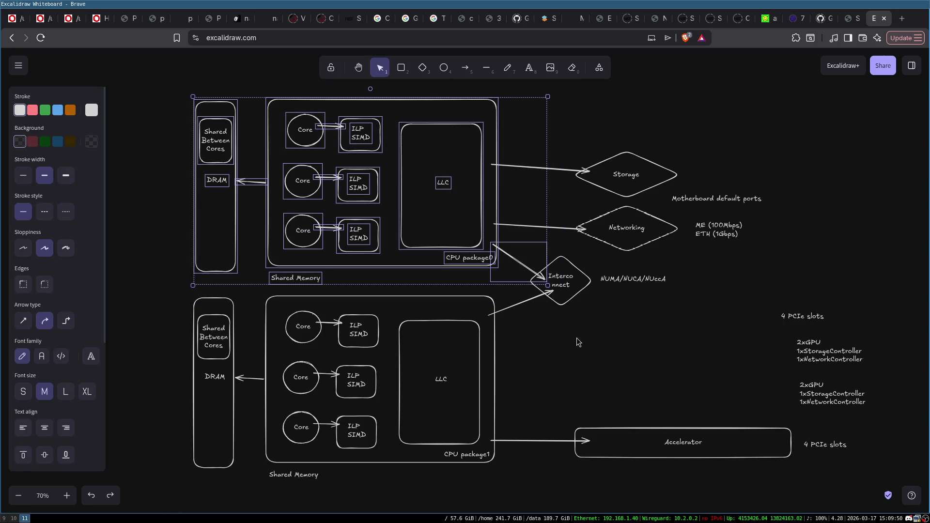
{"action": "left_click", "coordinate": [549, 306]}
{"action": "left_click", "coordinate": [301, 130]}
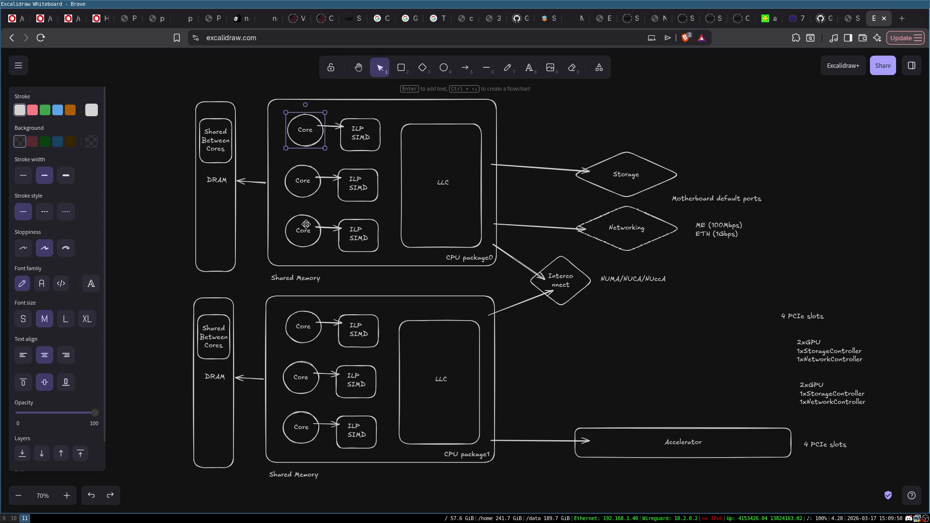
{"action": "left_click", "coordinate": [580, 324]}
{"action": "mouse_move", "coordinate": [160, 282]}
{"action": "left_mouse_down"}
{"action": "mouse_move", "coordinate": [387, 340]}
{"action": "mouse_move", "coordinate": [671, 490]}
{"action": "left_mouse_up"}
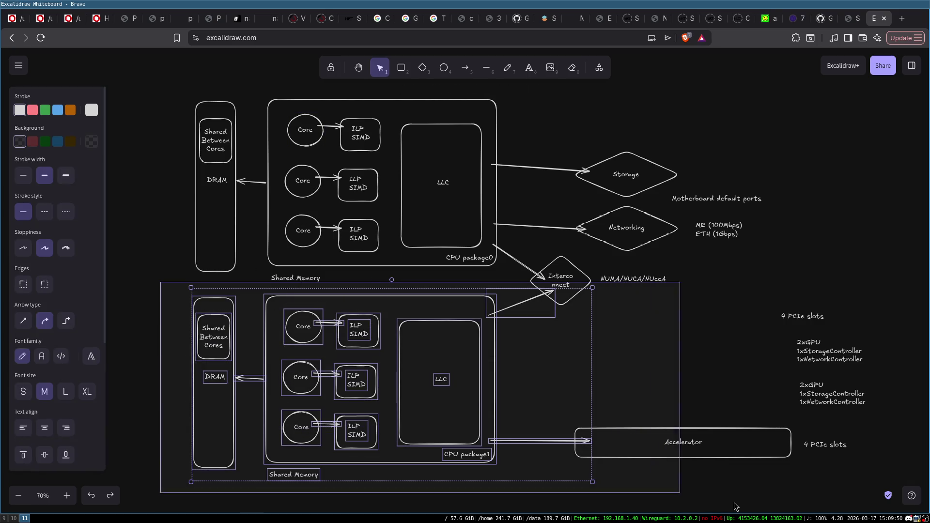
{"action": "left_click", "coordinate": [677, 382]}
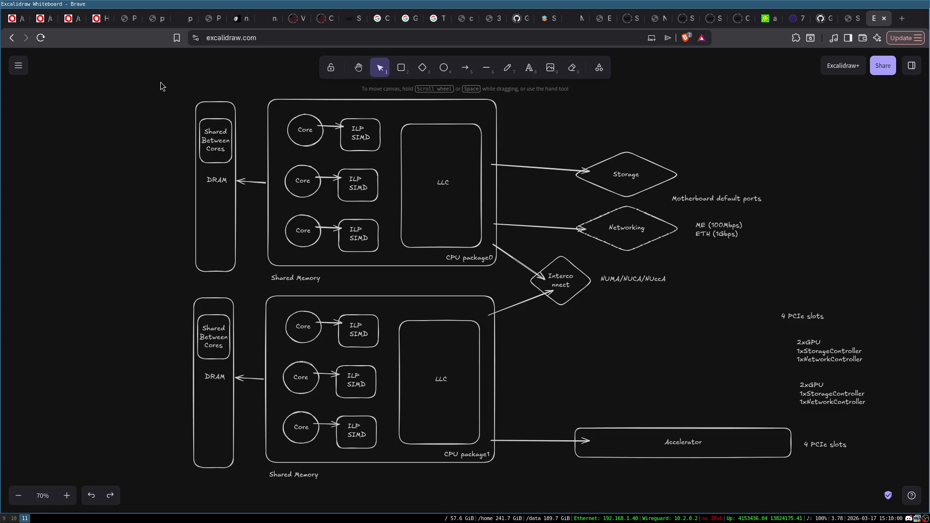
{"action": "mouse_move", "coordinate": [153, 80]}
{"action": "left_mouse_down"}
{"action": "mouse_move", "coordinate": [797, 491]}
{"action": "mouse_move", "coordinate": [890, 509]}
{"action": "left_mouse_up"}
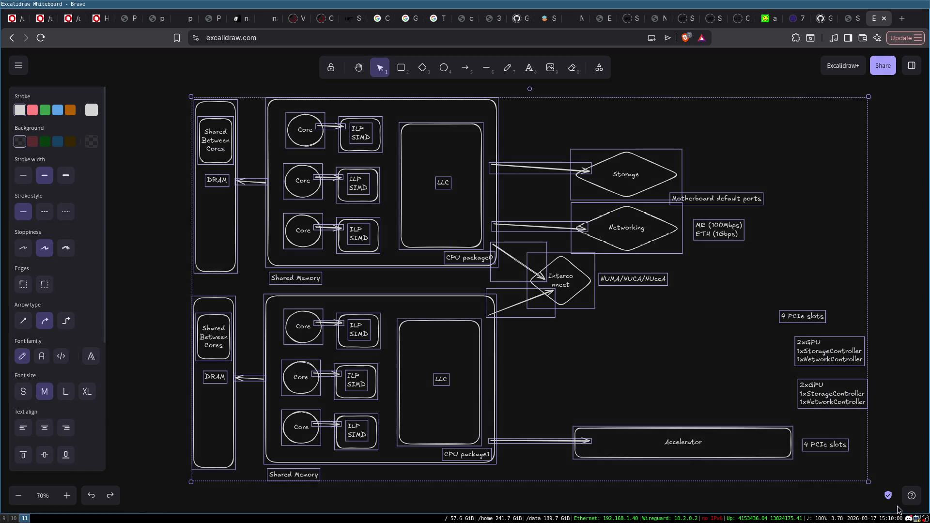
- Replace the old diagram with a wide rounded box and copies stacked beneath it
{"action": "key", "text": "Delete"}
{"action": "key", "text": "r"}
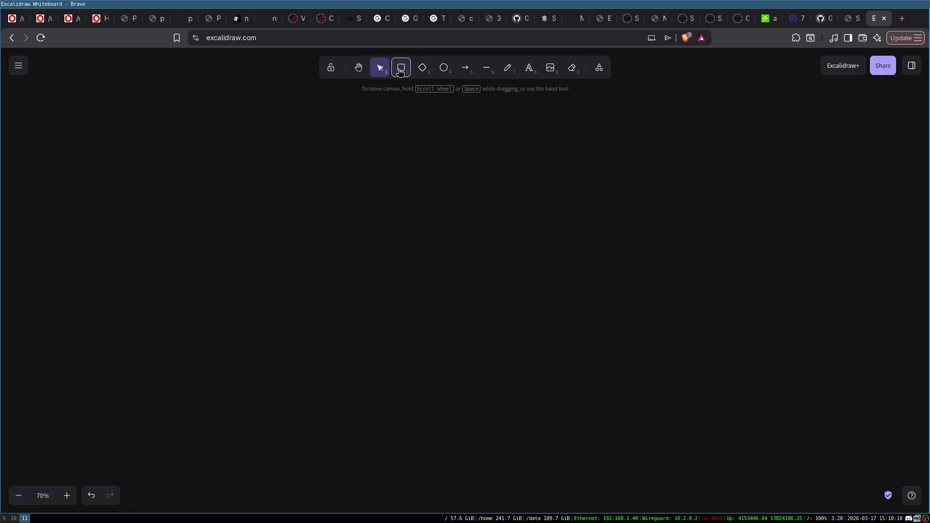
{"action": "left_click_drag", "start_coordinate": [281, 189], "coordinate": [463, 218]}
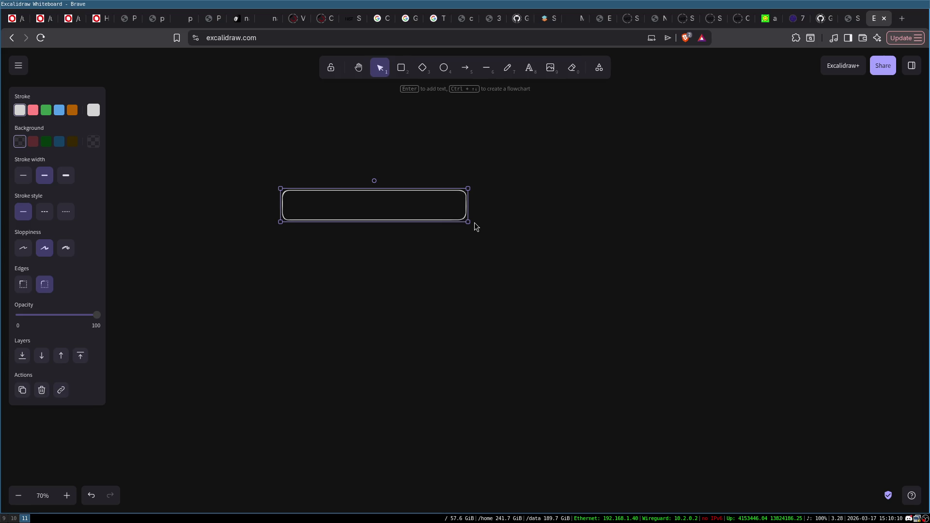
{"action": "key", "text": "ctrl+c"}
{"action": "key", "text": "ctrl+v"}
{"action": "mouse_move", "coordinate": [346, 218]}
{"action": "left_mouse_down"}
{"action": "mouse_move", "coordinate": [370, 251]}
{"action": "mouse_move", "coordinate": [368, 243]}
{"action": "left_mouse_up"}
{"action": "key", "text": "ctrl+v"}
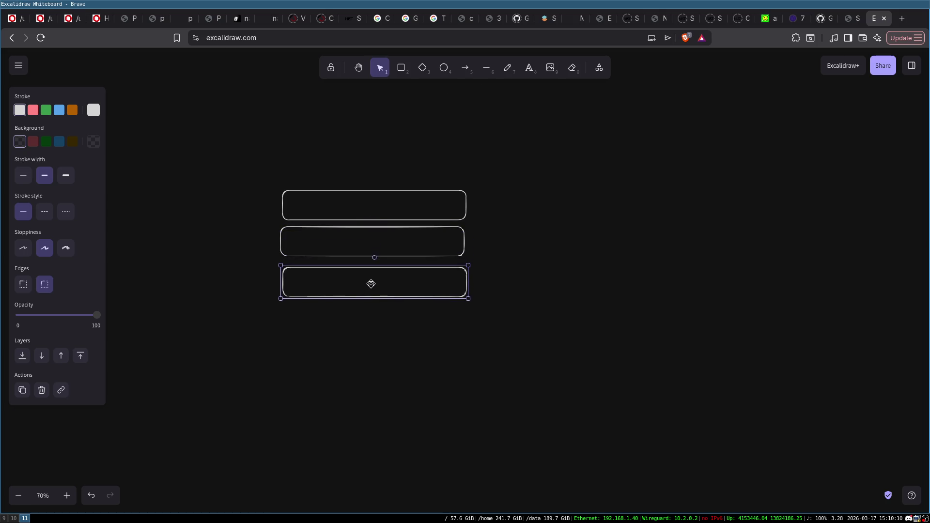
{"action": "key", "text": "ctrl+v"}
{"action": "left_click_drag", "start_coordinate": [370, 284], "coordinate": [370, 324]}
- Label the bottom box "2x NUMA domains + 256GiB RAM" and centre the text
{"action": "double_click", "coordinate": [361, 321]}
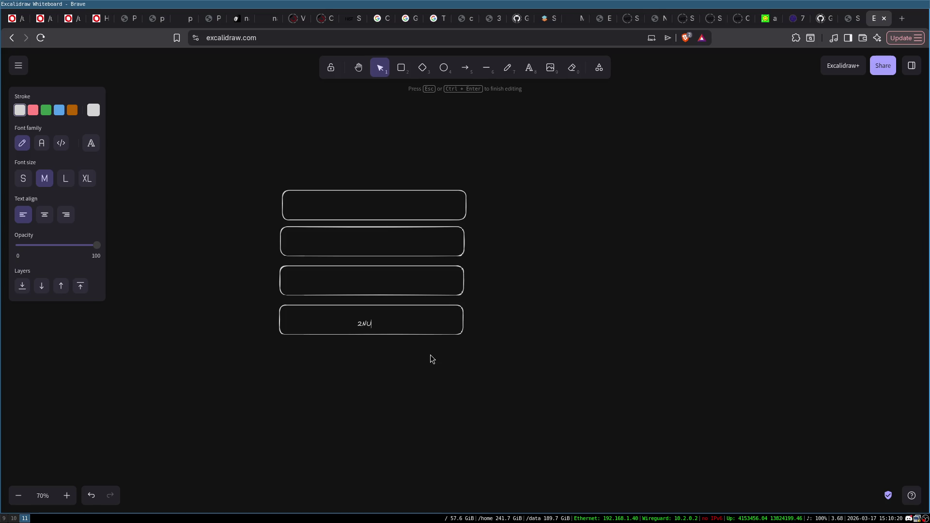
{"action": "type", "text": "domains"}
{"action": "type", "text": "x "}
{"action": "type", "text": "256G"}
{"action": "type", "text": "B"}
{"action": "type", "text": " RAM"}
{"action": "key", "text": "Left"}
{"action": "key", "text": "Left"}
{"action": "key", "text": "Left"}
{"action": "type", "text": "i"}
{"action": "key", "text": "Escape"}
{"action": "left_click_drag", "start_coordinate": [402, 323], "coordinate": [384, 321]}
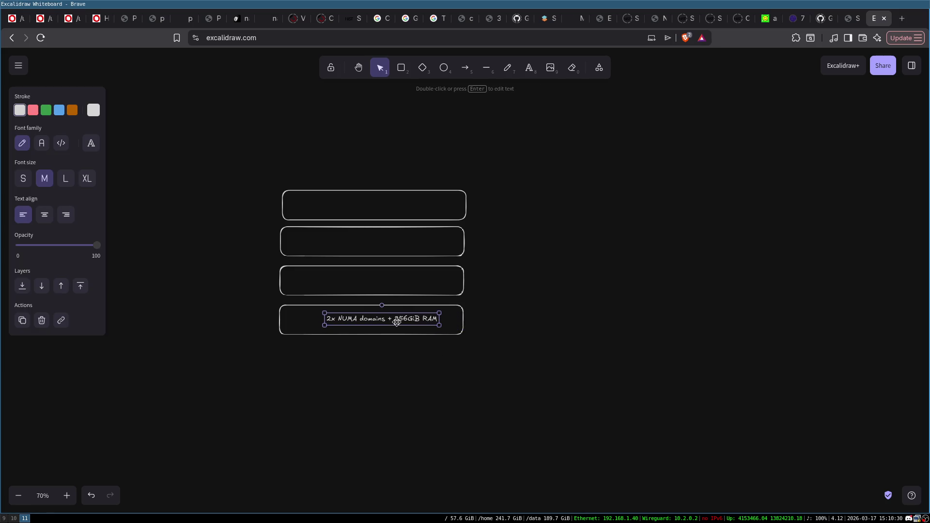
{"action": "left_click", "coordinate": [395, 350]}
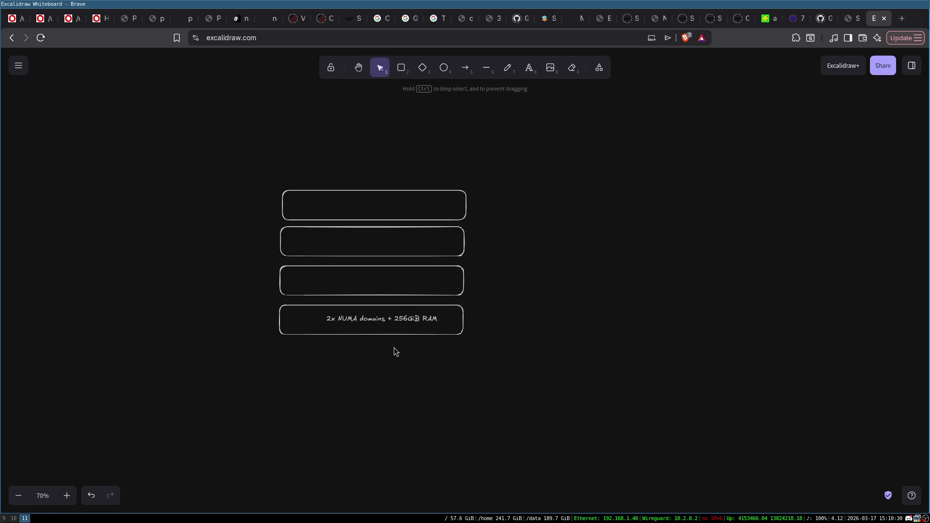
- Draw a thin box above the stack labelled Networking
{"action": "left_click", "coordinate": [402, 68]}
{"action": "mouse_move", "coordinate": [282, 168]}
{"action": "left_mouse_down"}
{"action": "mouse_move", "coordinate": [490, 178]}
{"action": "mouse_move", "coordinate": [465, 180]}
{"action": "left_mouse_up"}
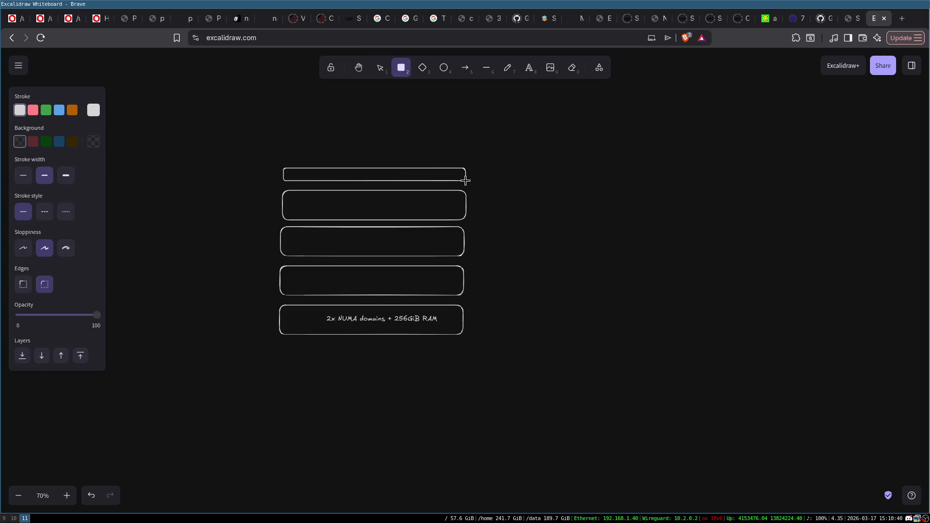
{"action": "key", "text": "Return"}
{"action": "key", "text": "Escape"}
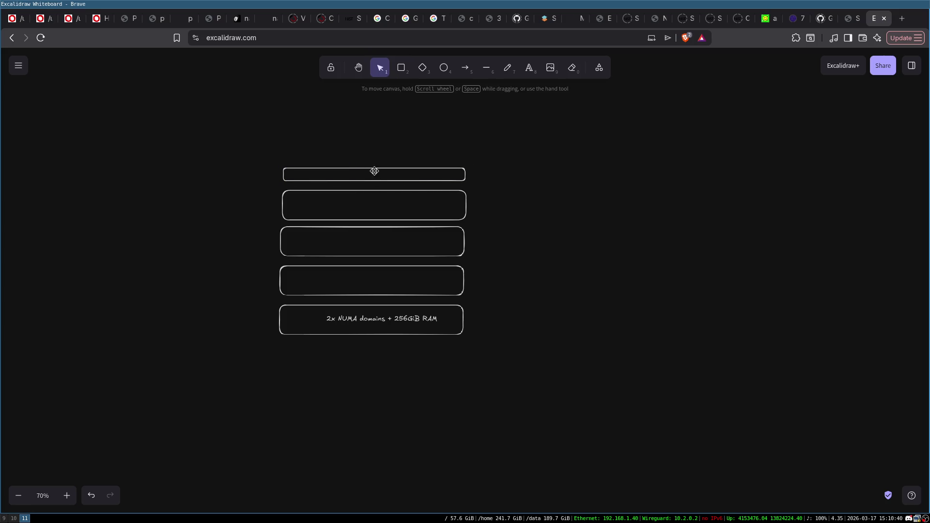
{"action": "double_click", "coordinate": [372, 174]}
{"action": "type", "text": "Metworking"}
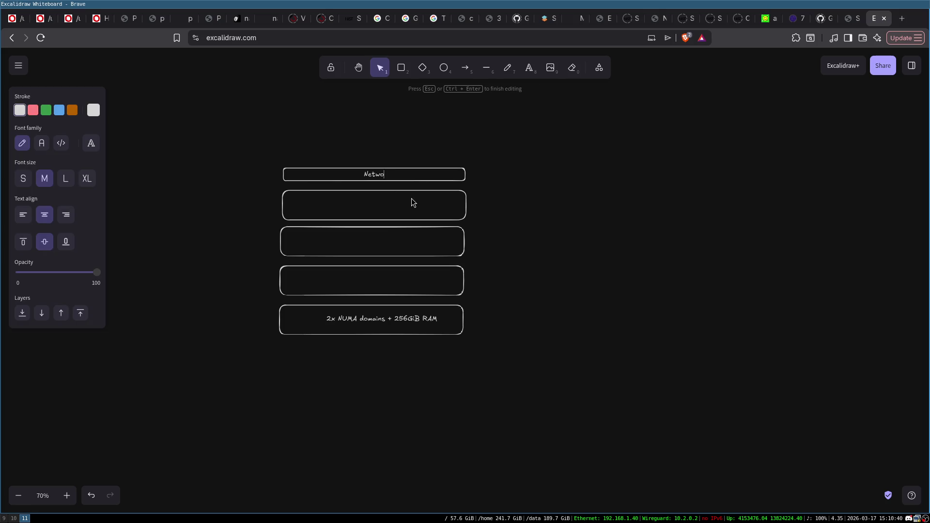
{"action": "left_click", "coordinate": [487, 196]}
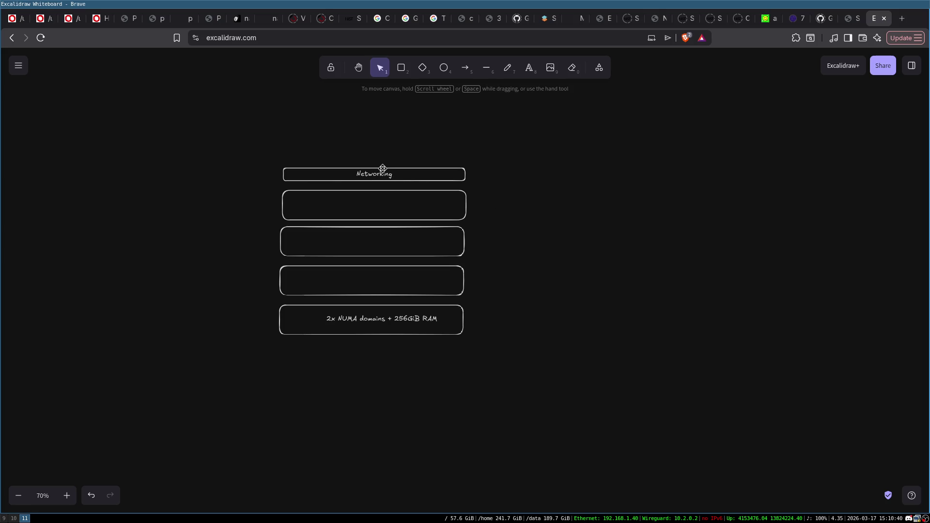
- Copy the Networking box below the NUMA box, relabel it NFS, and align it with the stack
{"action": "left_click", "coordinate": [382, 173]}
{"action": "mouse_move", "coordinate": [383, 173]}
{"action": "left_mouse_down", "text": "alt"}
{"action": "mouse_move", "coordinate": [375, 149]}
{"action": "mouse_move", "coordinate": [382, 399]}
{"action": "mouse_move", "coordinate": [368, 357]}
{"action": "mouse_move", "coordinate": [378, 348]}
{"action": "left_mouse_up", "text": "alt"}
{"action": "left_click", "coordinate": [378, 346]}
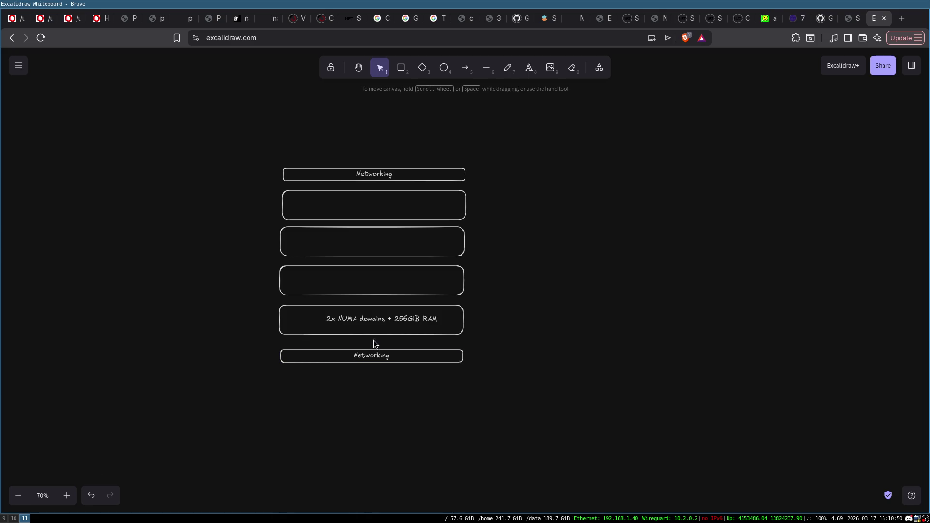
{"action": "double_click", "coordinate": [372, 357]}
{"action": "type", "text": "NFS"}
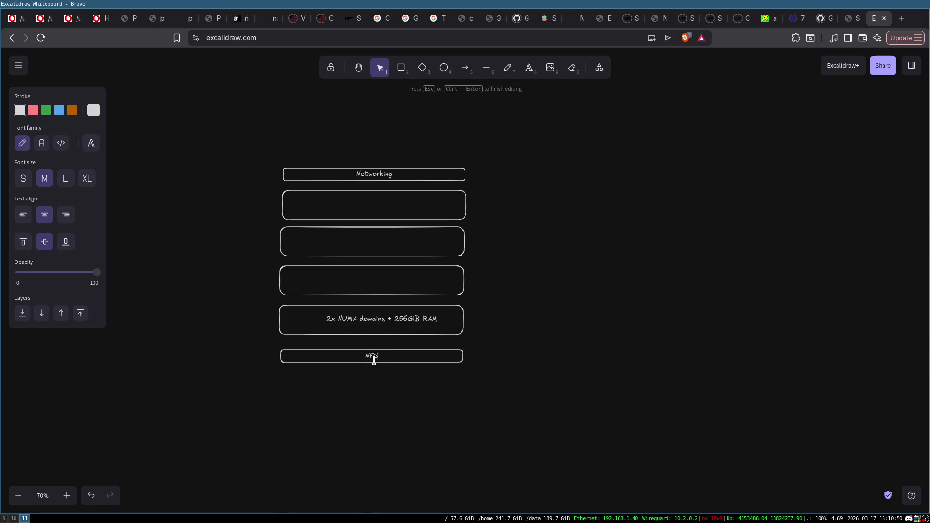
{"action": "left_click", "coordinate": [401, 376]}
{"action": "left_click_drag", "start_coordinate": [413, 353], "coordinate": [413, 346]}
{"action": "left_click", "coordinate": [417, 409]}
{"action": "left_click", "coordinate": [395, 354]}
{"action": "left_click", "coordinate": [550, 242]}
{"action": "left_click", "coordinate": [385, 350]}
{"action": "mouse_move", "coordinate": [672, 112]}
{"action": "left_mouse_down"}
{"action": "mouse_move", "coordinate": [801, 345]}
{"action": "mouse_move", "coordinate": [813, 388]}
{"action": "left_mouse_up"}
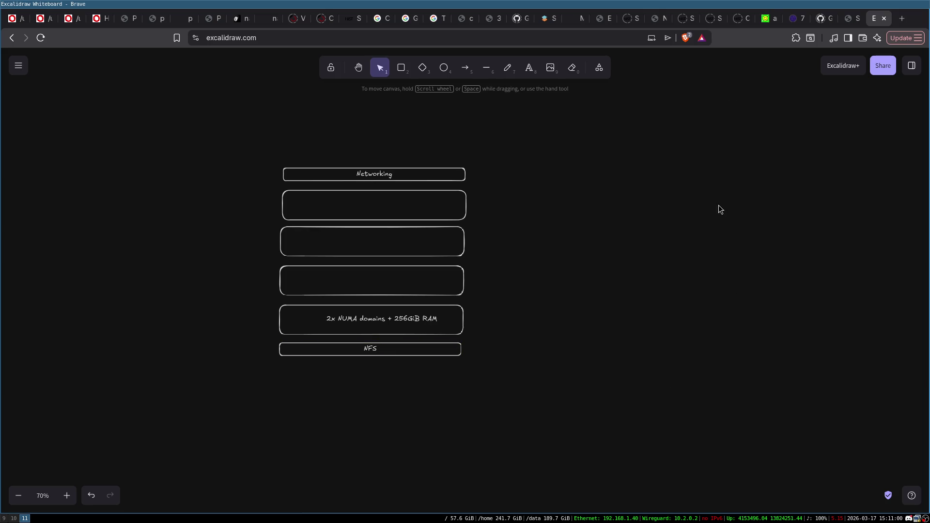
- Try selecting the Networking box, the three empty boxes, and the whole stack
{"action": "left_click", "coordinate": [389, 169]}
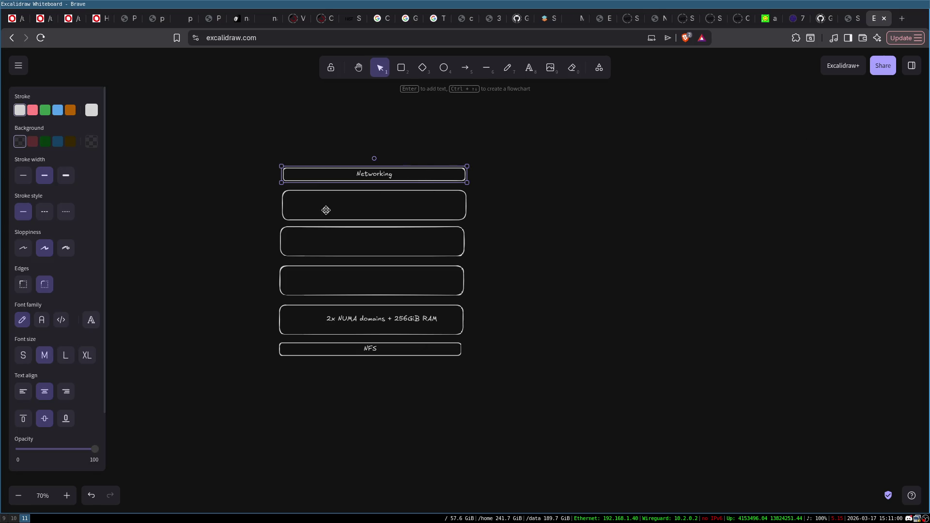
{"action": "mouse_move", "coordinate": [234, 185]}
{"action": "left_mouse_down"}
{"action": "mouse_move", "coordinate": [596, 319]}
{"action": "mouse_move", "coordinate": [583, 338]}
{"action": "left_mouse_up"}
{"action": "left_click", "coordinate": [321, 140]}
{"action": "mouse_move", "coordinate": [260, 147]}
{"action": "left_mouse_down"}
{"action": "mouse_move", "coordinate": [455, 303]}
{"action": "mouse_move", "coordinate": [539, 441]}
{"action": "left_mouse_up"}
{"action": "left_click", "coordinate": [539, 445]}
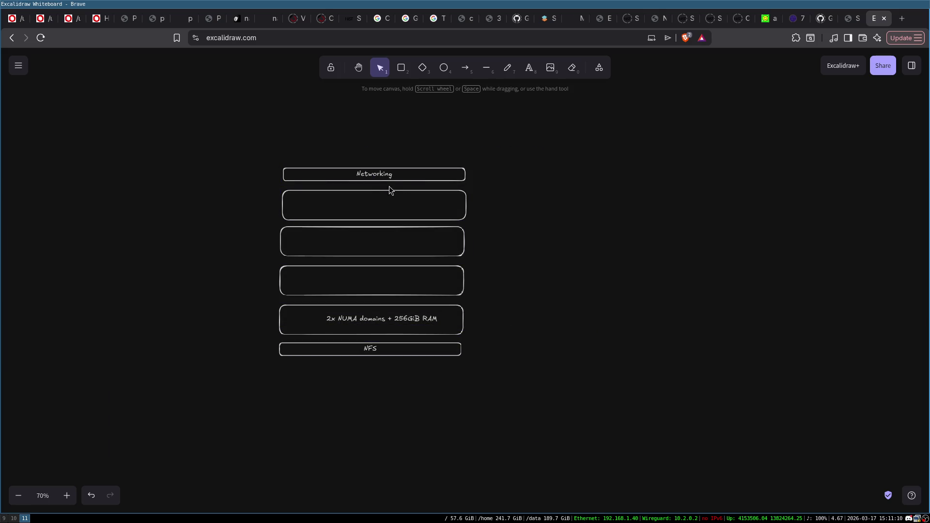
{"action": "left_click_drag", "start_coordinate": [264, 156], "coordinate": [479, 393]}
{"action": "left_click", "coordinate": [479, 393]}
- Change the NFS label to "NFS (storage)"
{"action": "double_click", "coordinate": [389, 355]}
{"action": "left_click", "coordinate": [389, 355]}
{"action": "type", "text": "(storage)"}
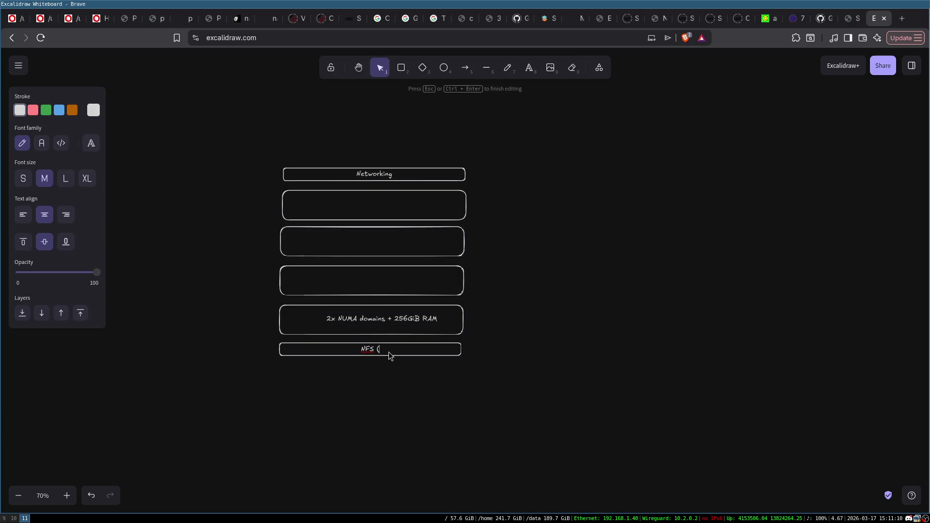
{"action": "left_click", "coordinate": [512, 353]}
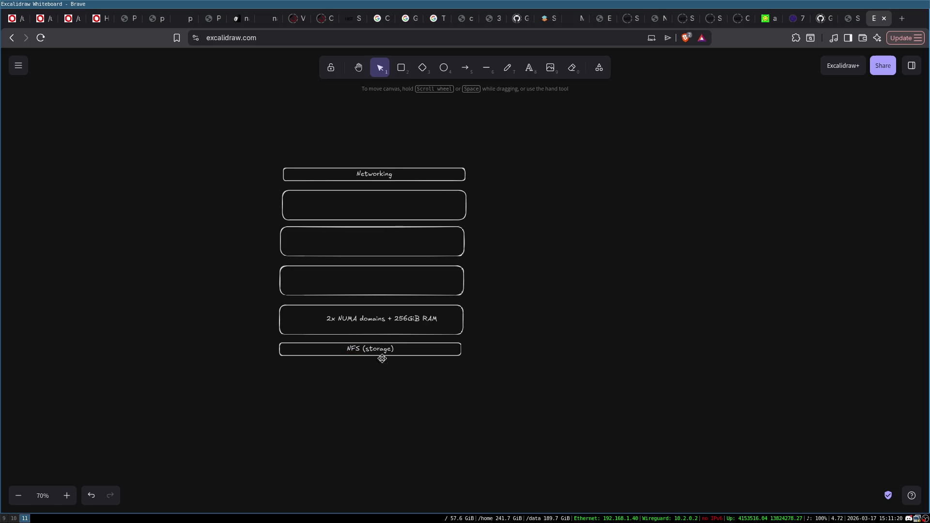
{"action": "left_click", "coordinate": [367, 352]}
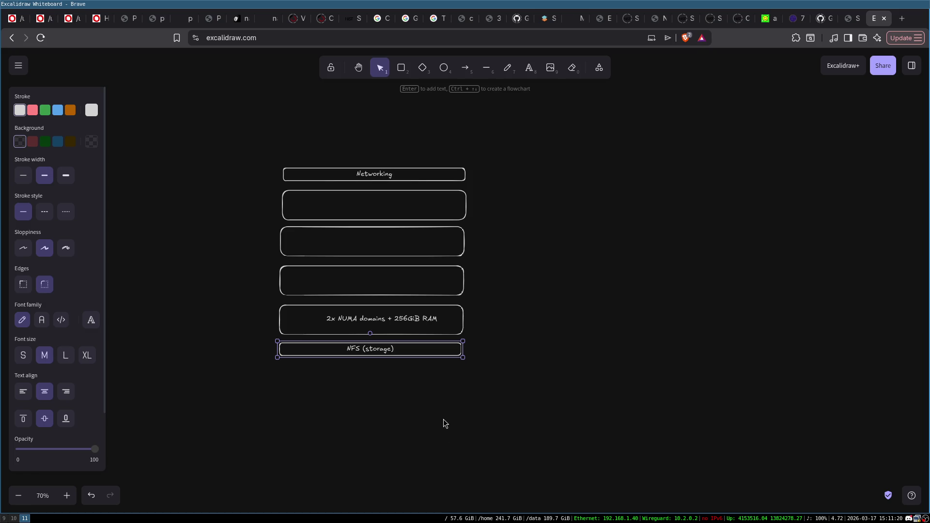
- Draw arrows from the second and third boxes up into the Networking bar
{"action": "left_click", "coordinate": [431, 392]}
{"action": "left_click", "coordinate": [365, 314]}
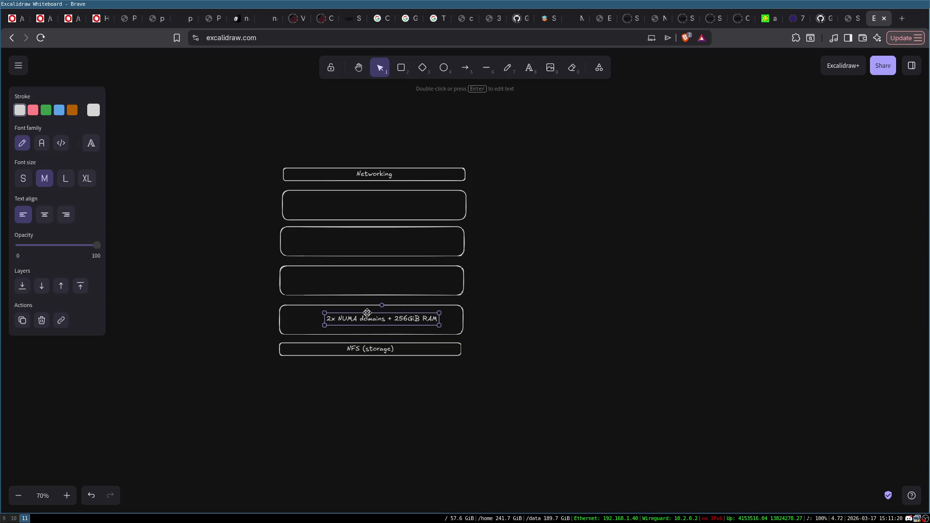
{"action": "left_click", "coordinate": [497, 260]}
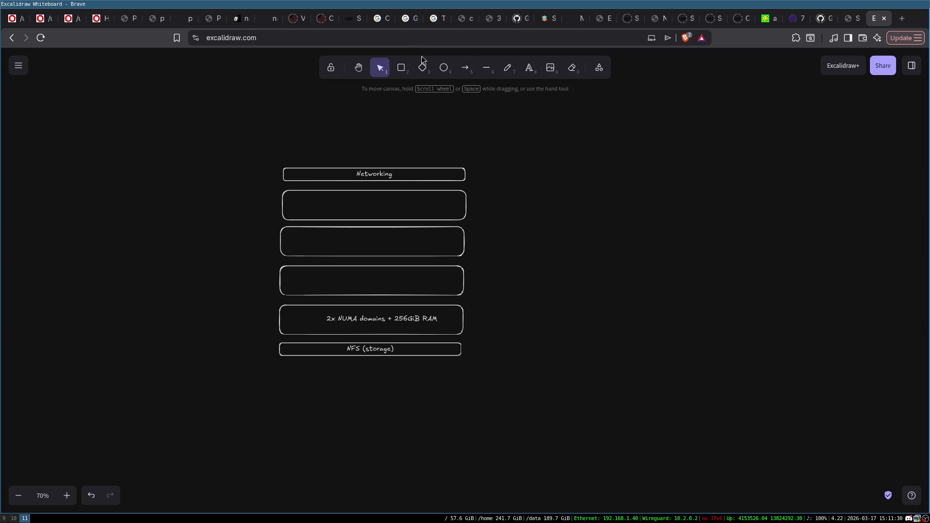
{"action": "left_click", "coordinate": [465, 68]}
{"action": "left_click_drag", "start_coordinate": [290, 195], "coordinate": [296, 179]}
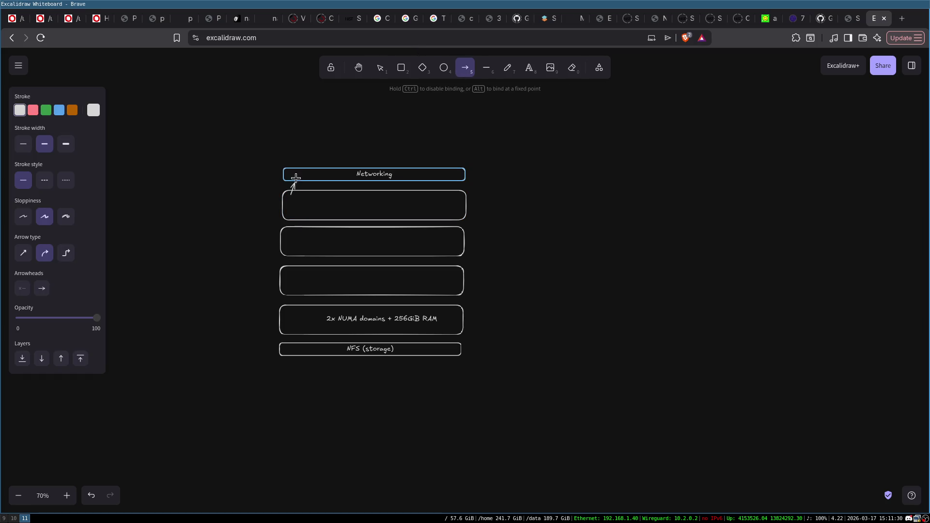
{"action": "left_click", "coordinate": [465, 68]}
{"action": "mouse_move", "coordinate": [461, 248]}
{"action": "left_mouse_down"}
{"action": "mouse_move", "coordinate": [483, 201]}
{"action": "mouse_move", "coordinate": [458, 174]}
{"action": "left_mouse_up"}
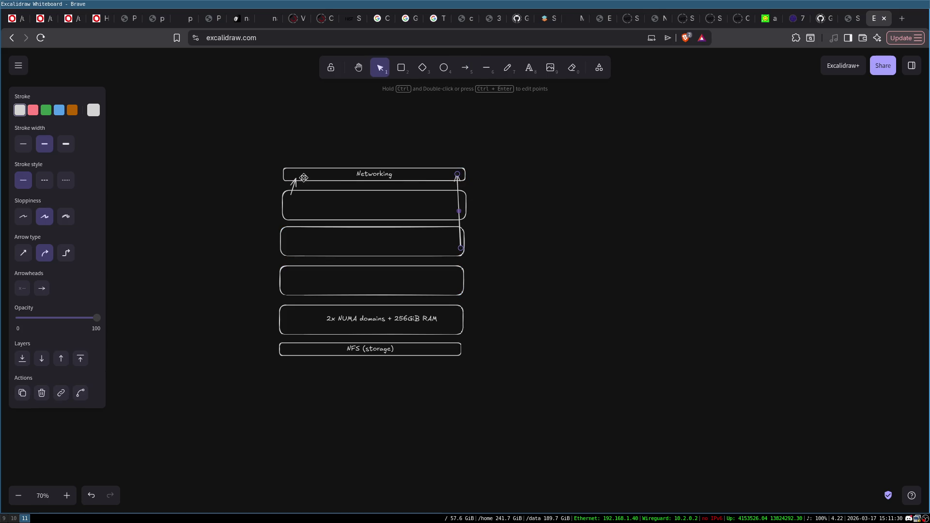
- Rename the top bar to "High Speed Networking"
{"action": "double_click", "coordinate": [374, 174]}
{"action": "left_click", "coordinate": [373, 174]}
{"action": "type", "text": "High SPee"}
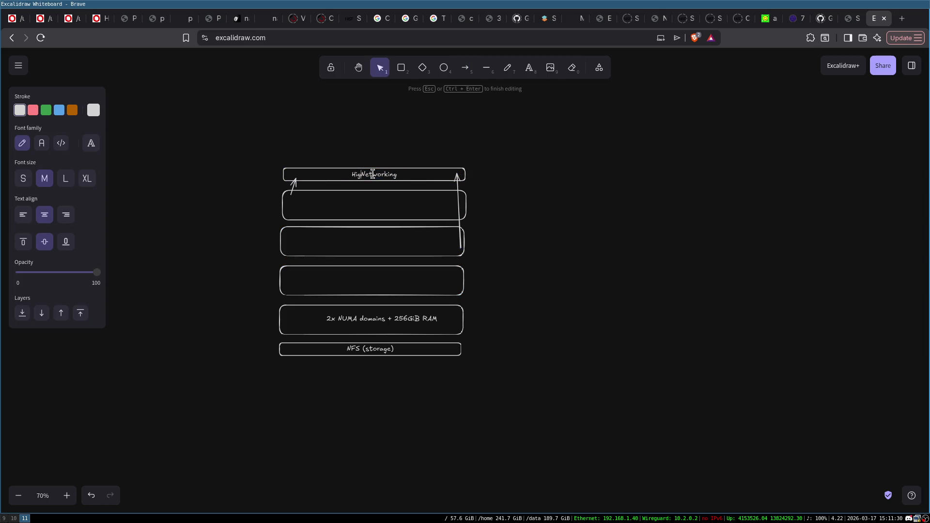
{"action": "type", "text": "d"}
{"action": "key", "text": "Left"}
{"action": "key", "text": "Left"}
{"action": "key", "text": "Left"}
{"action": "key", "text": "BackSpace"}
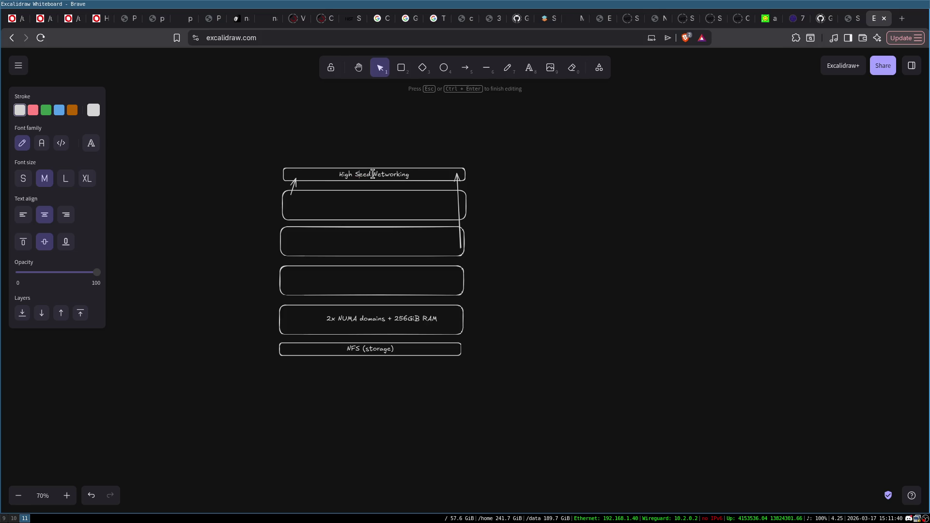
{"action": "type", "text": "p"}
{"action": "left_click", "coordinate": [534, 174]}
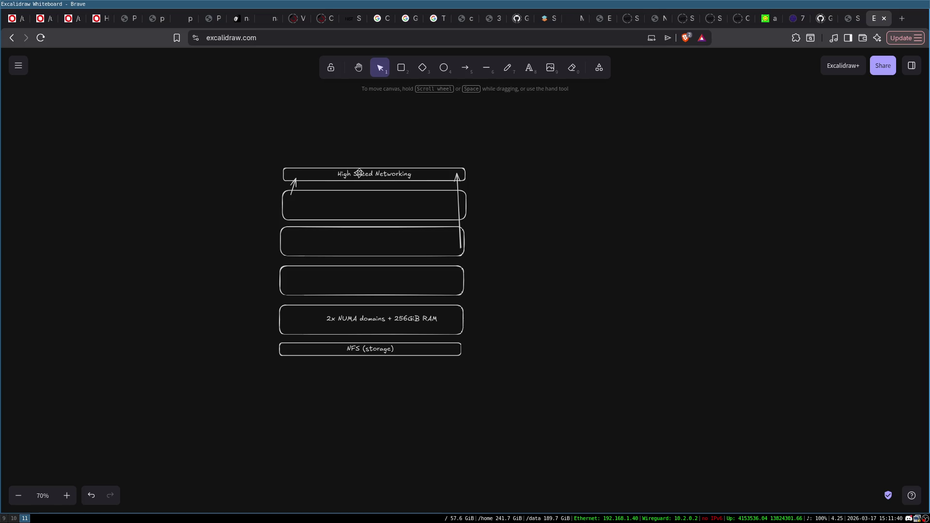
{"action": "left_click", "coordinate": [359, 173]}
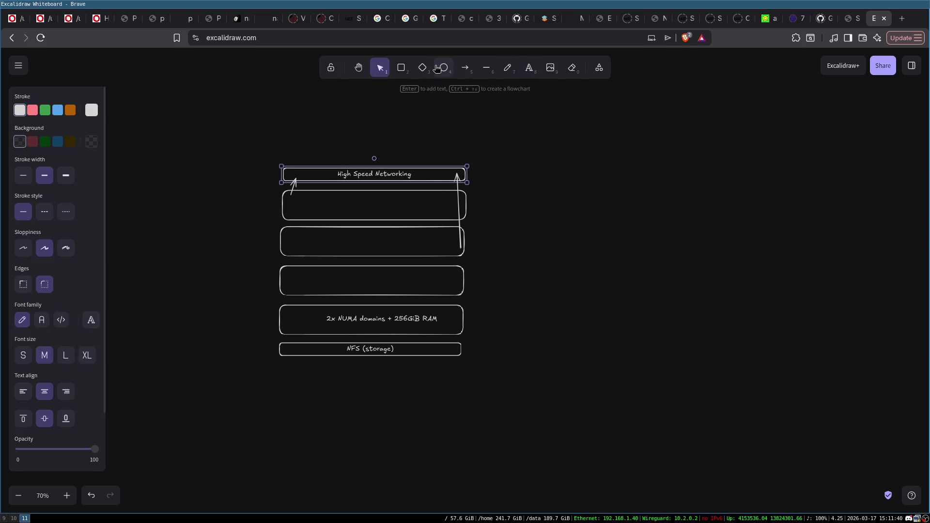
- Draw arrows up to High Speed Networking from the fourth, NUMA and NFS (storage) boxes
{"action": "left_click", "coordinate": [465, 68]}
{"action": "left_click_drag", "start_coordinate": [433, 271], "coordinate": [430, 178]}
{"action": "left_click", "coordinate": [463, 70]}
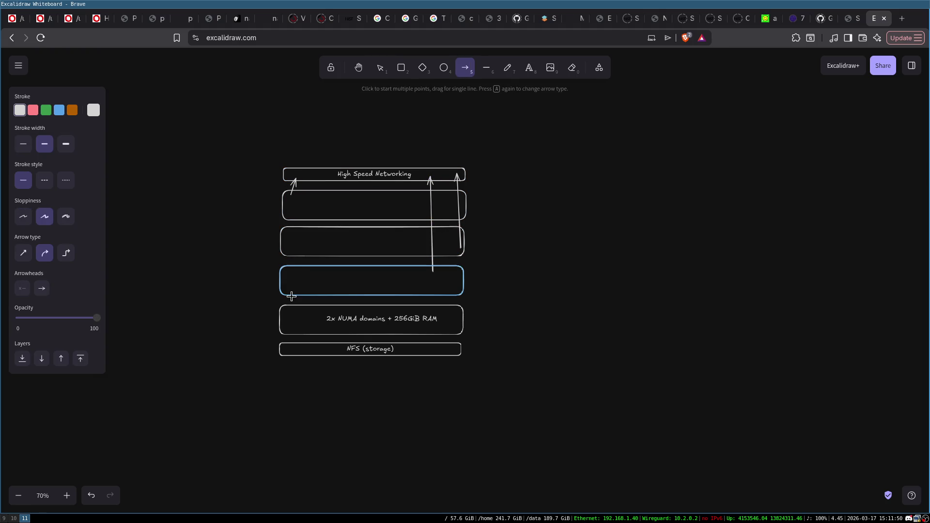
{"action": "left_click_drag", "start_coordinate": [297, 271], "coordinate": [309, 173]}
{"action": "key", "text": "ctrl+z"}
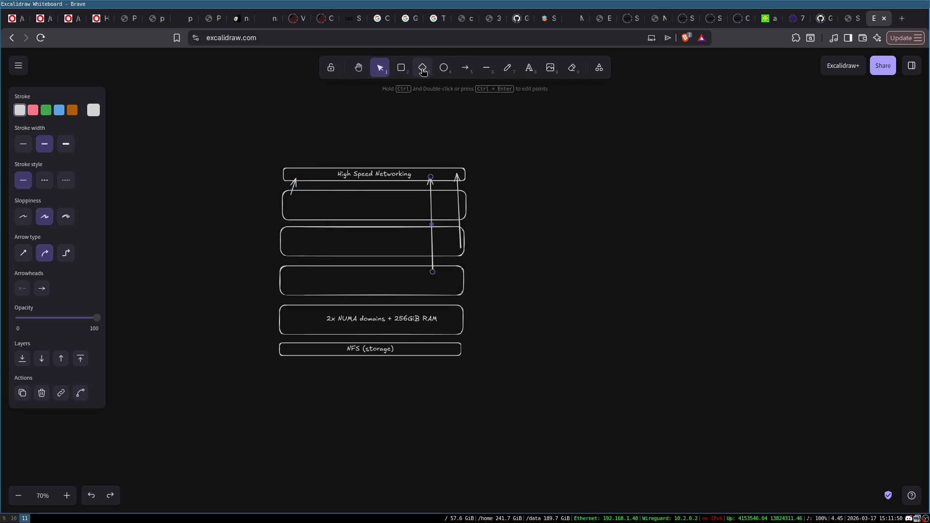
{"action": "left_click", "coordinate": [465, 68]}
{"action": "left_click_drag", "start_coordinate": [300, 308], "coordinate": [314, 175]}
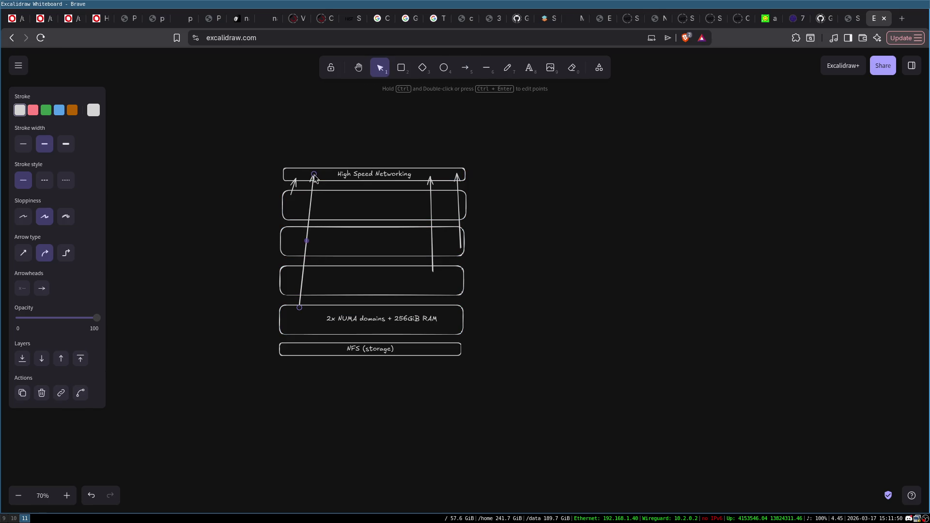
{"action": "left_click", "coordinate": [514, 286]}
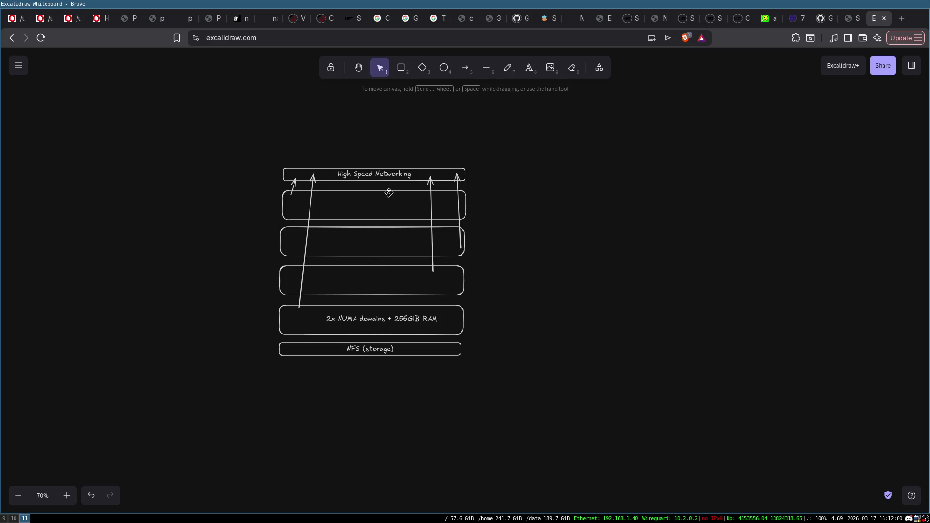
{"action": "left_click", "coordinate": [368, 352]}
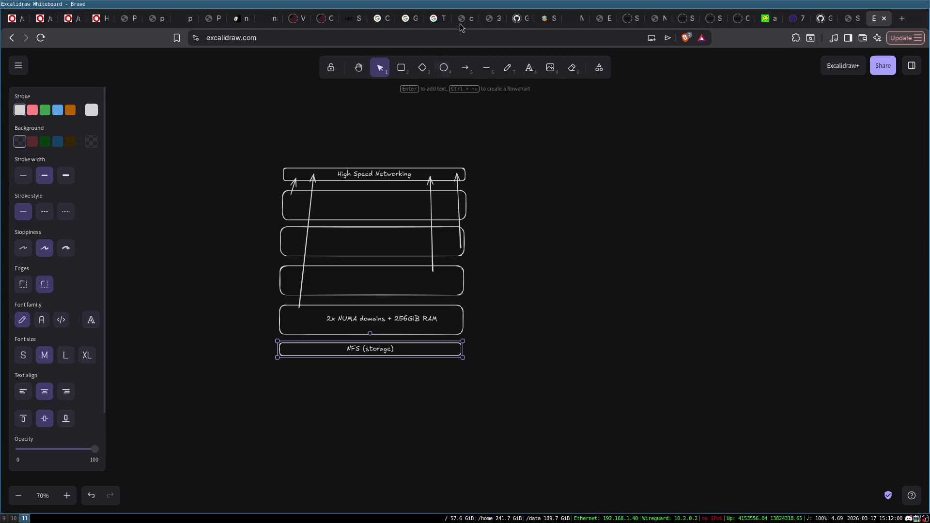
{"action": "left_click", "coordinate": [466, 69]}
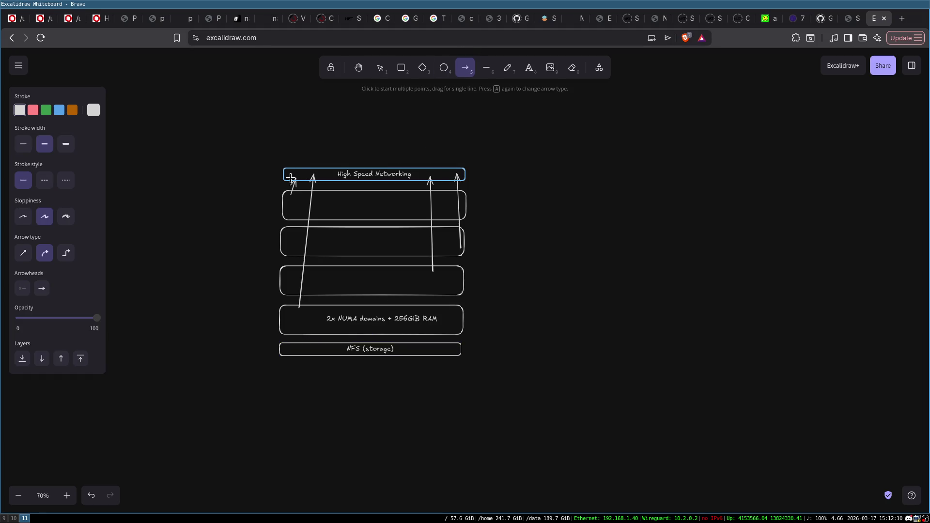
{"action": "mouse_move", "coordinate": [310, 349]}
{"action": "left_mouse_down"}
{"action": "mouse_move", "coordinate": [313, 175]}
{"action": "mouse_move", "coordinate": [328, 173]}
{"action": "left_mouse_up"}
{"action": "left_click", "coordinate": [593, 236]}
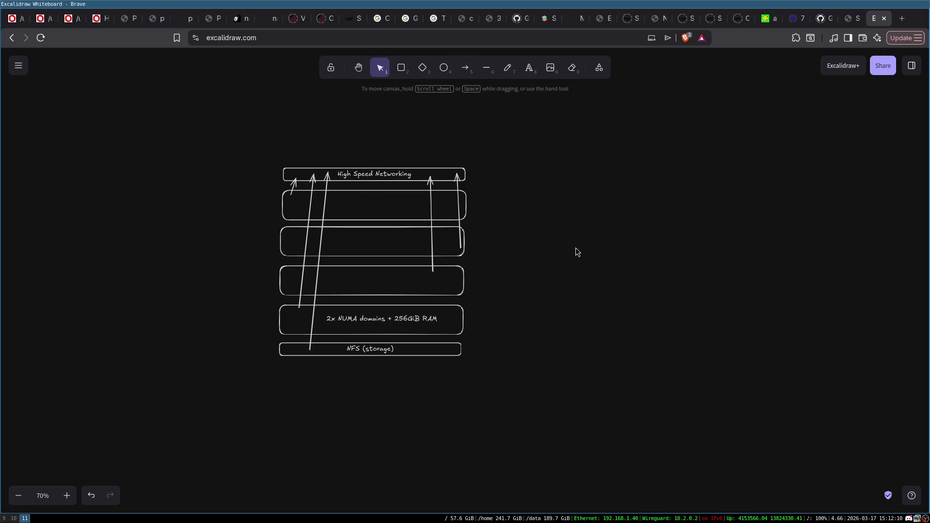
- Draw a large rounded frame enclosing the whole rack
{"action": "left_click", "coordinate": [400, 70]}
{"action": "mouse_move", "coordinate": [256, 137]}
{"action": "left_mouse_down"}
{"action": "mouse_move", "coordinate": [296, 166]}
{"action": "mouse_move", "coordinate": [493, 421]}
{"action": "mouse_move", "coordinate": [478, 407]}
{"action": "mouse_move", "coordinate": [484, 389]}
{"action": "left_mouse_up"}
{"action": "left_click", "coordinate": [537, 357]}
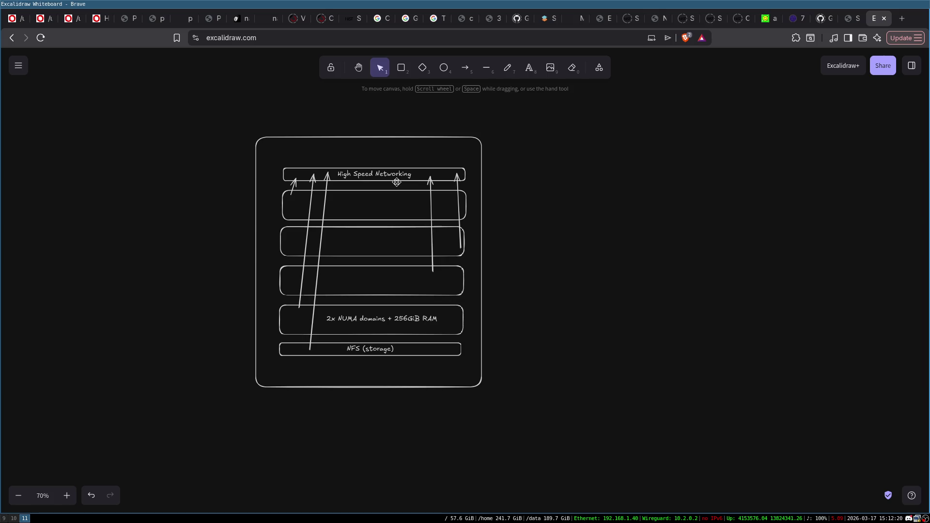
- Duplicate the whole rack and place the copy to the right of the original
{"action": "mouse_move", "coordinate": [229, 112]}
{"action": "left_mouse_down"}
{"action": "mouse_move", "coordinate": [760, 436]}
{"action": "mouse_move", "coordinate": [721, 442]}
{"action": "mouse_move", "coordinate": [494, 291]}
{"action": "left_mouse_up"}
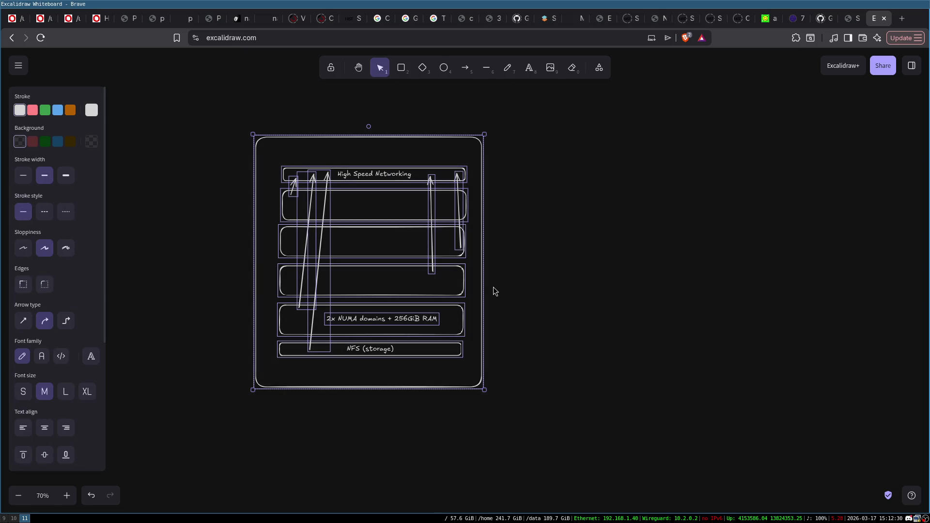
{"action": "key", "text": "ctrl+c"}
{"action": "key", "text": "ctrl+v"}
{"action": "left_click_drag", "start_coordinate": [457, 330], "coordinate": [608, 302]}
{"action": "left_click", "coordinate": [424, 396]}
- Label the two racks Rack0 and Rack1 underneath
{"action": "double_click", "coordinate": [339, 402]}
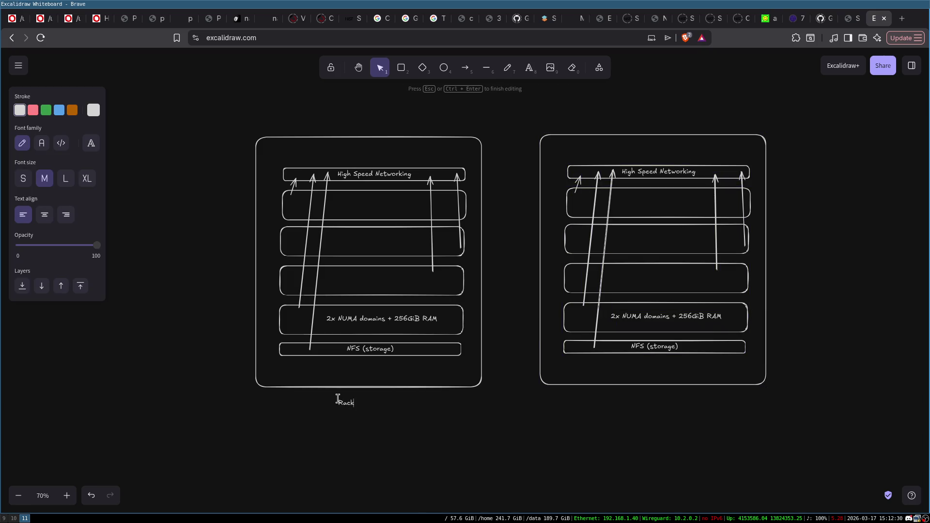
{"action": "type", "text": "0"}
{"action": "double_click", "coordinate": [657, 395]}
{"action": "type", "text": "Rack1"}
{"action": "left_click", "coordinate": [504, 395]}
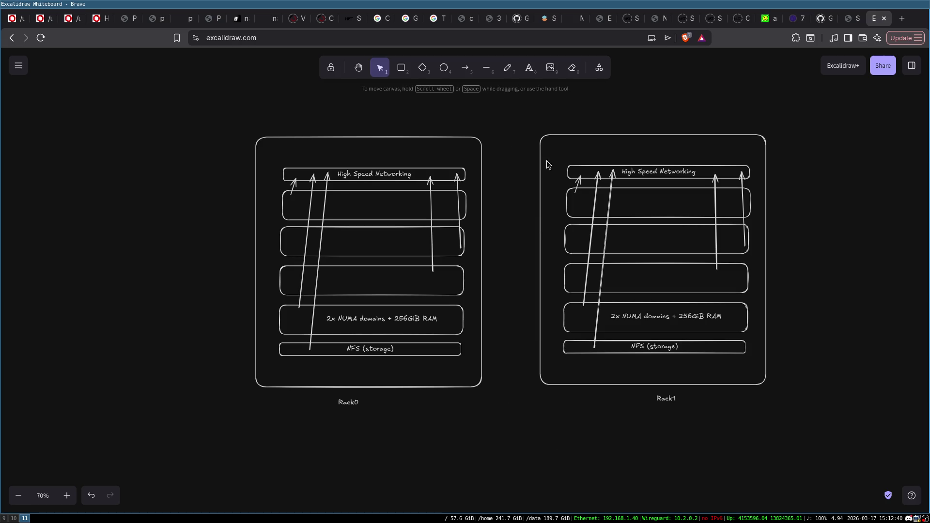
{"action": "left_click", "coordinate": [465, 69]}
- Draw a small diamond above the racks and connect both High Speed Networking bars to it
{"action": "left_click", "coordinate": [419, 72]}
{"action": "left_click_drag", "start_coordinate": [487, 105], "coordinate": [527, 133]}
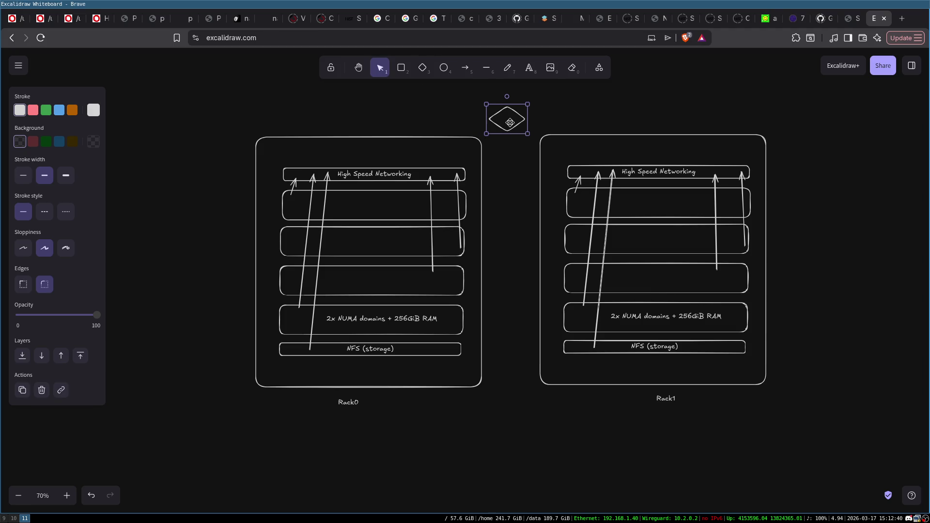
{"action": "left_click", "coordinate": [465, 68]}
{"action": "left_click_drag", "start_coordinate": [436, 172], "coordinate": [509, 120]}
{"action": "left_click", "coordinate": [465, 68]}
{"action": "left_click_drag", "start_coordinate": [568, 171], "coordinate": [514, 122]}
{"action": "left_click", "coordinate": [615, 118]}
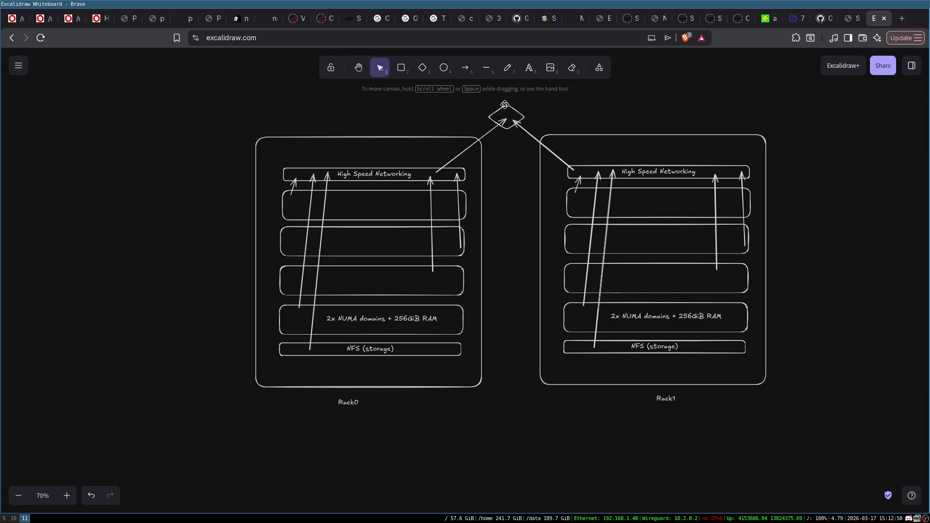
{"action": "left_click", "coordinate": [507, 104]}
{"action": "left_click", "coordinate": [578, 108]}
{"action": "left_click", "coordinate": [494, 449]}
{"action": "left_click", "coordinate": [499, 457]}
{"action": "left_click", "coordinate": [401, 68]}
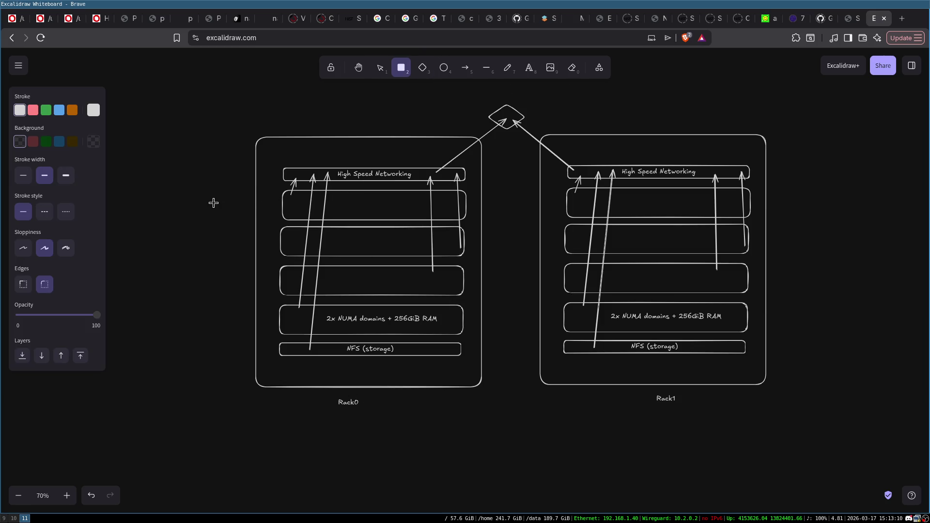
{"action": "key", "text": "Escape"}
{"action": "left_click", "coordinate": [282, 199]}
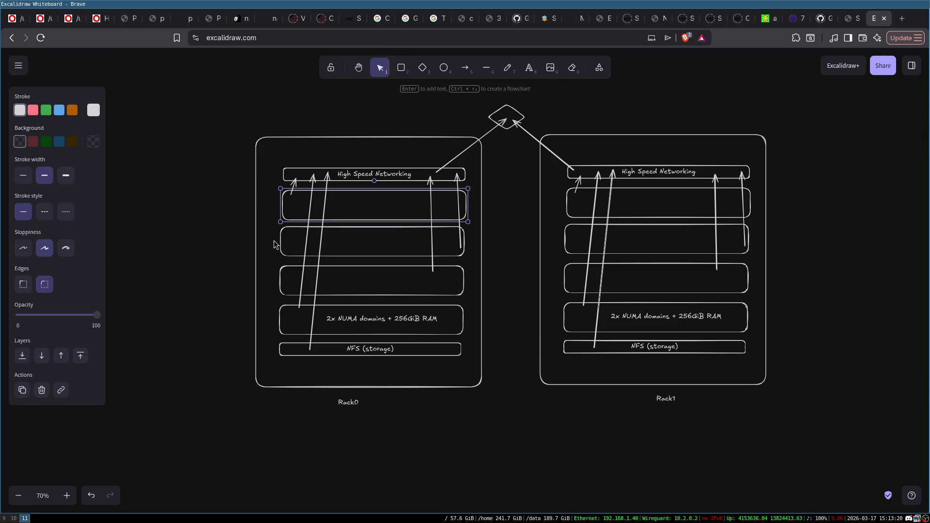
{"action": "left_click", "coordinate": [277, 244]}
{"action": "left_click", "coordinate": [280, 274]}
{"action": "left_click", "coordinate": [278, 320]}
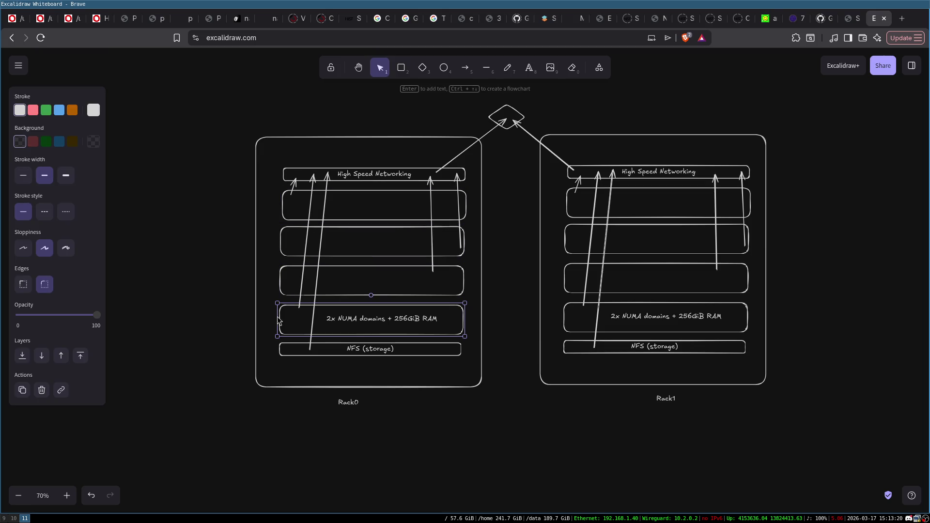
{"action": "double_click", "coordinate": [320, 427]}
{"action": "type", "text": "Shared"}
{"action": "key", "text": "ctrl+BackSpace"}
{"action": "type", "text": "D"}
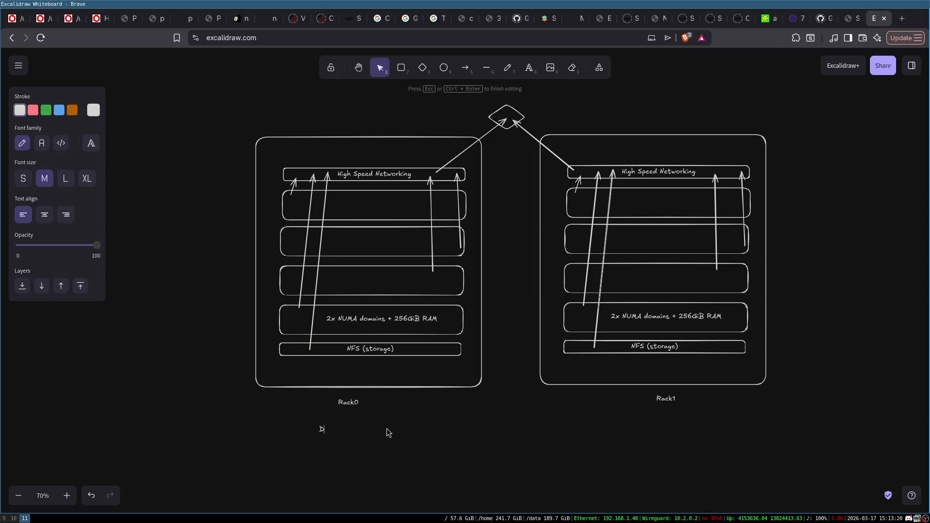
{"action": "type", "text": "istributed Memo"}
{"action": "type", "text": "ry"}
{"action": "left_click", "coordinate": [448, 428]}
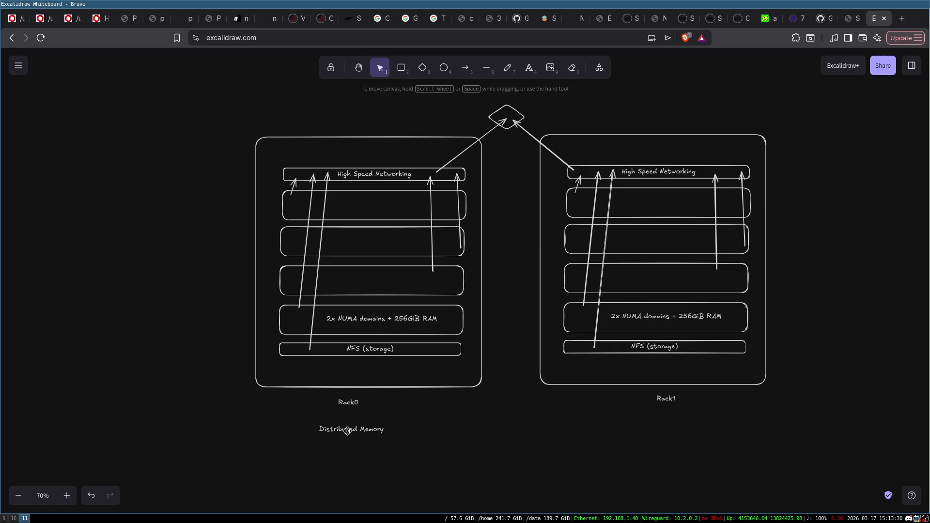
{"action": "left_click_drag", "start_coordinate": [349, 429], "coordinate": [367, 430]}
{"action": "left_click", "coordinate": [371, 322]}
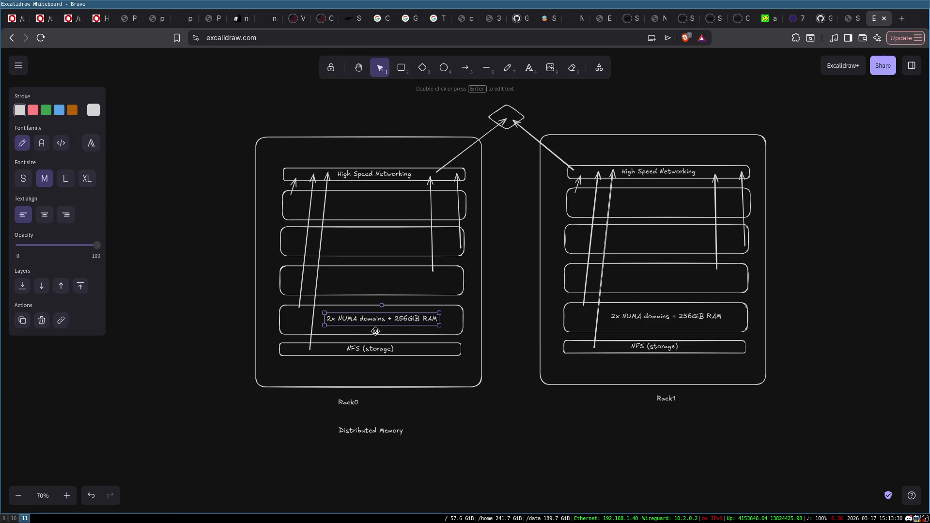
{"action": "left_click", "coordinate": [462, 325]}
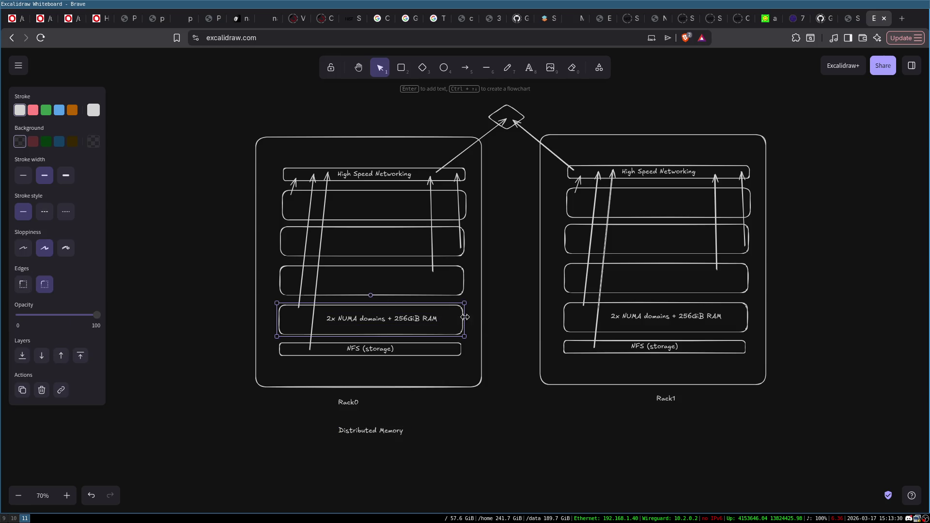
{"action": "mouse_move", "coordinate": [234, 107]}
{"action": "left_mouse_down"}
{"action": "mouse_move", "coordinate": [471, 349]}
{"action": "mouse_move", "coordinate": [501, 402]}
{"action": "left_mouse_up"}
{"action": "left_click", "coordinate": [501, 403]}
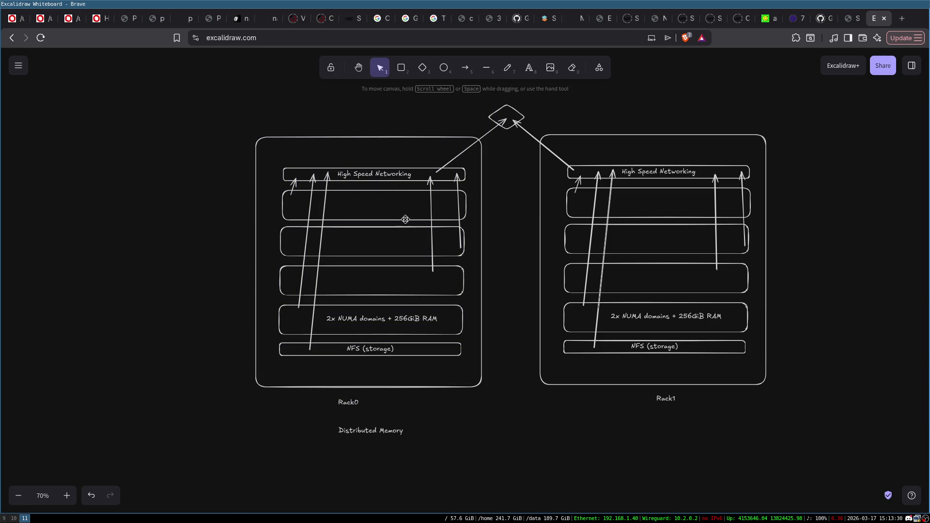
{"action": "left_click", "coordinate": [411, 192]}
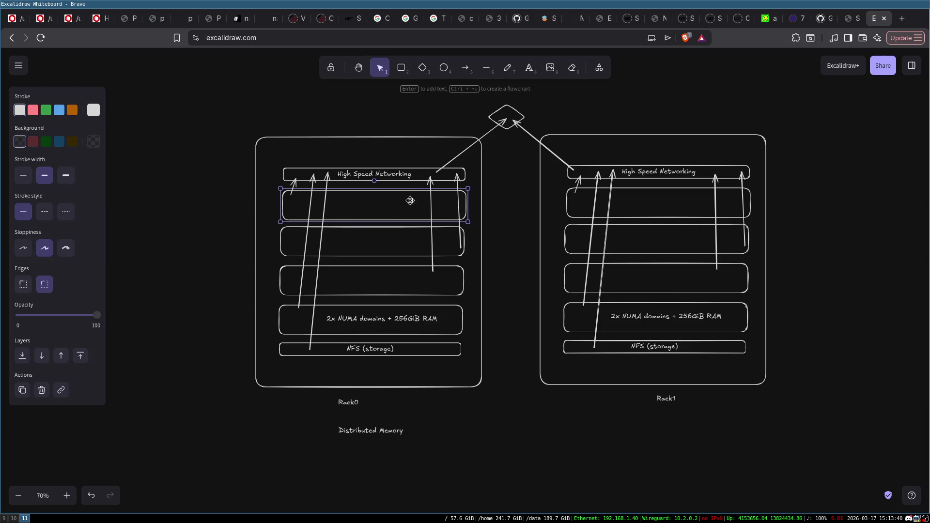
{"action": "left_click", "coordinate": [393, 227]}
{"action": "left_click", "coordinate": [389, 267]}
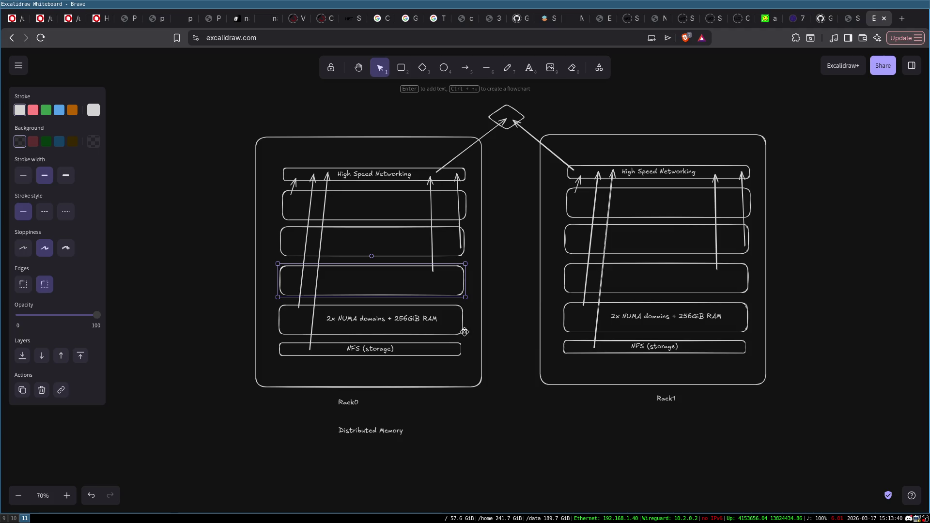
{"action": "left_click", "coordinate": [200, 283]}
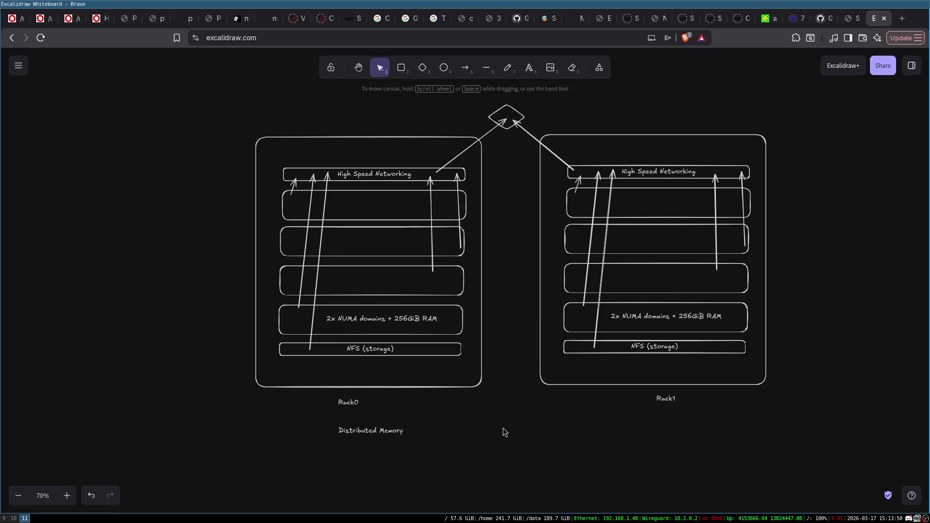
- Search 'pgas languages', read the Wikipedia PGAS article, and open its SPMD link in a new tab
{"action": "key", "text": "ctrl+t"}
{"action": "type", "text": "p"}
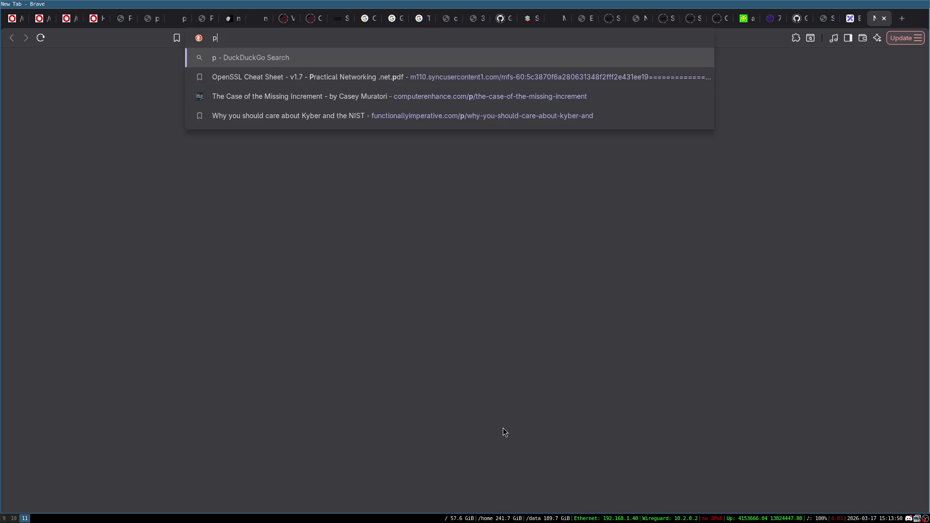
{"action": "type", "text": "gas languages"}
{"action": "key", "text": "Return"}
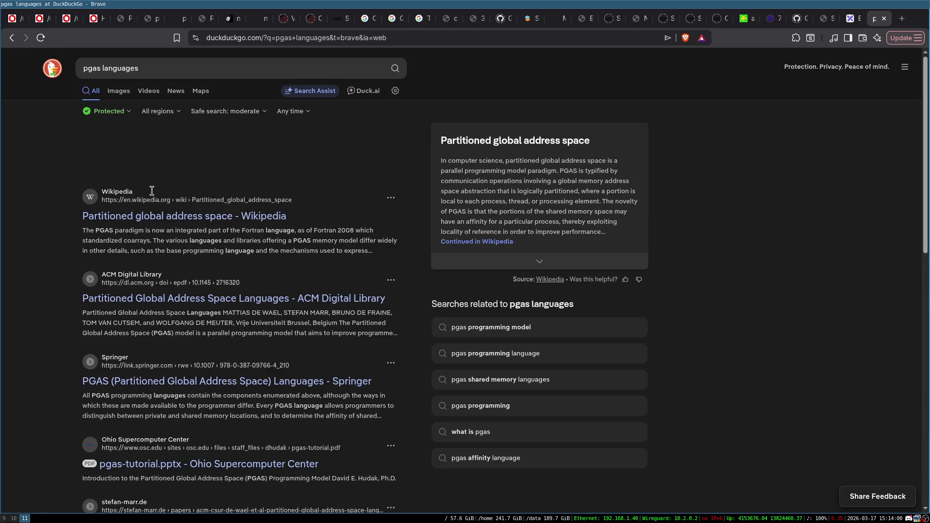
{"action": "left_click", "coordinate": [181, 310]}
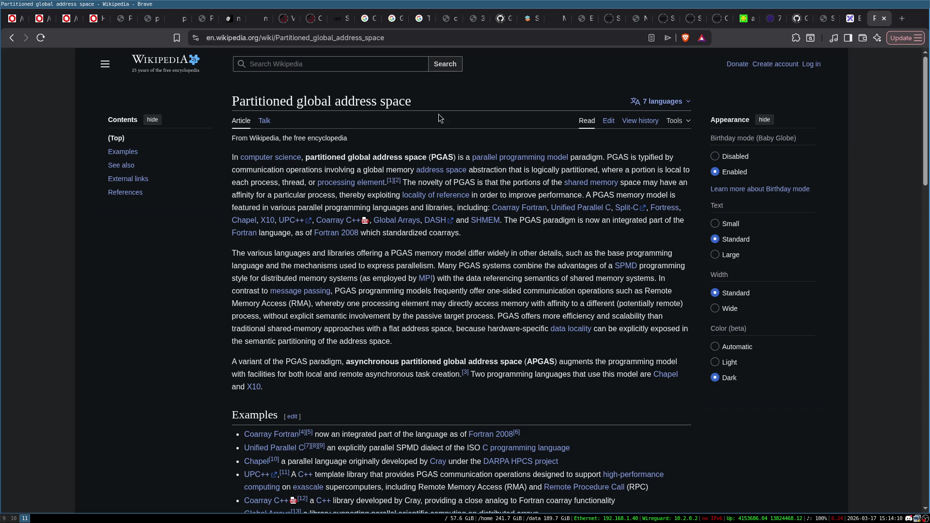
{"action": "scroll", "coordinate": [159, 264], "scroll_direction": "down", "scroll_amount": 5}
{"action": "scroll", "coordinate": [175, 264], "scroll_direction": "up", "scroll_amount": 2}
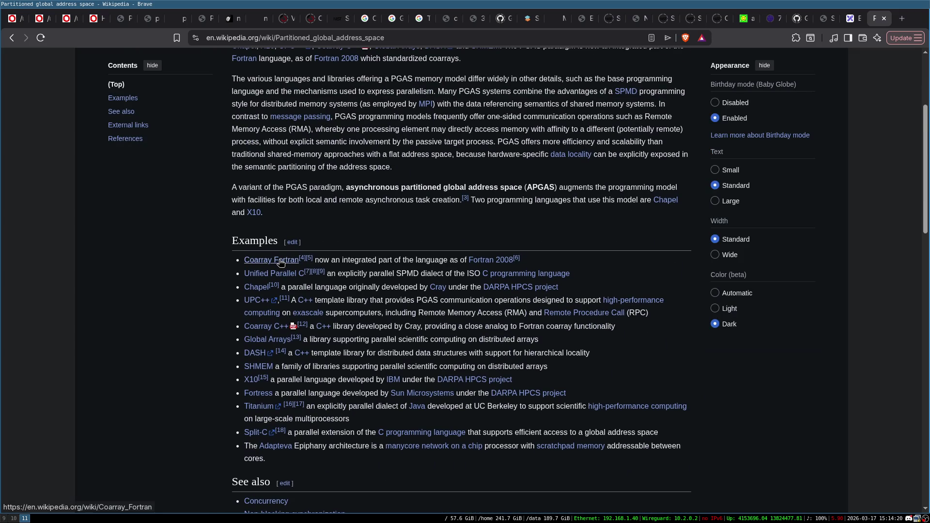
{"action": "scroll", "coordinate": [155, 241], "scroll_direction": "up", "scroll_amount": 3}
{"action": "scroll", "coordinate": [169, 256], "scroll_direction": "up", "scroll_amount": 2}
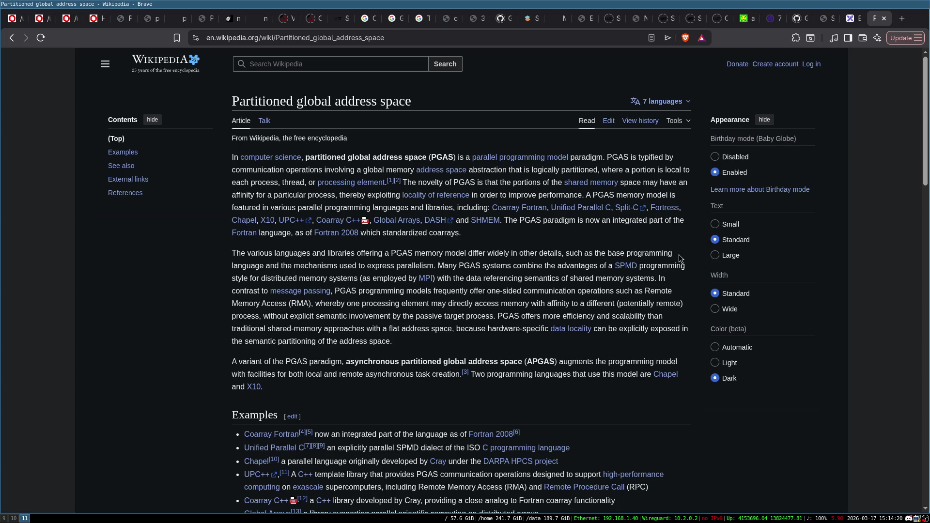
{"action": "middle_click", "coordinate": [626, 267]}
{"action": "key", "text": "ctrl+Tab"}
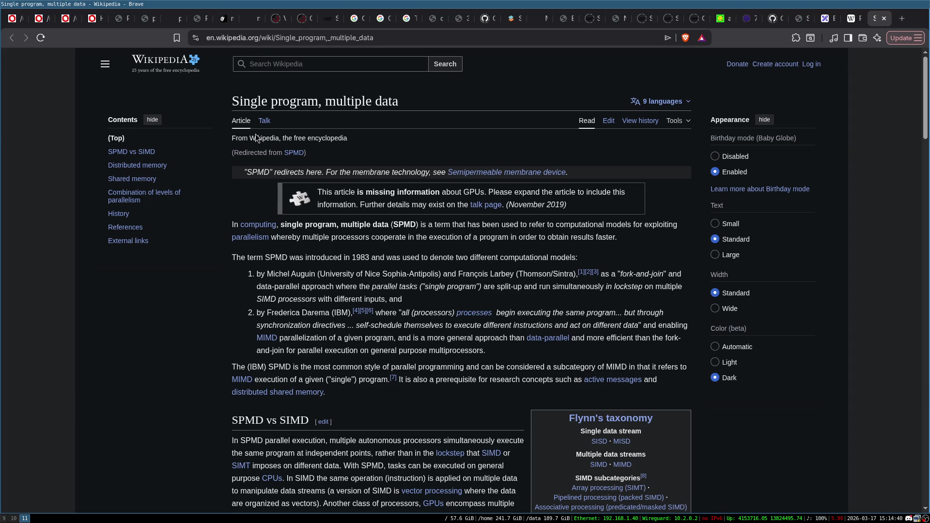
{"action": "left_click", "coordinate": [880, 19]}
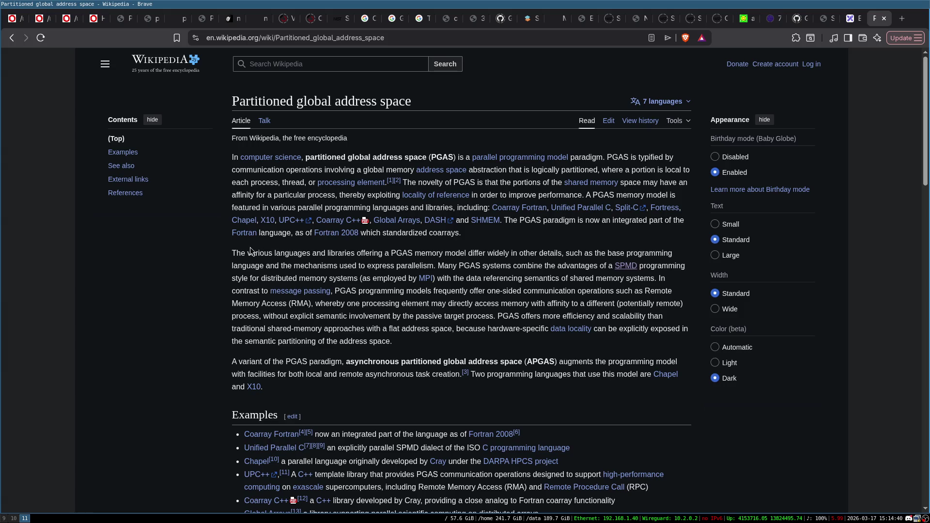
{"action": "mouse_move", "coordinate": [247, 223]}
{"action": "scroll", "coordinate": [557, 253], "scroll_direction": "down", "scroll_amount": 4}
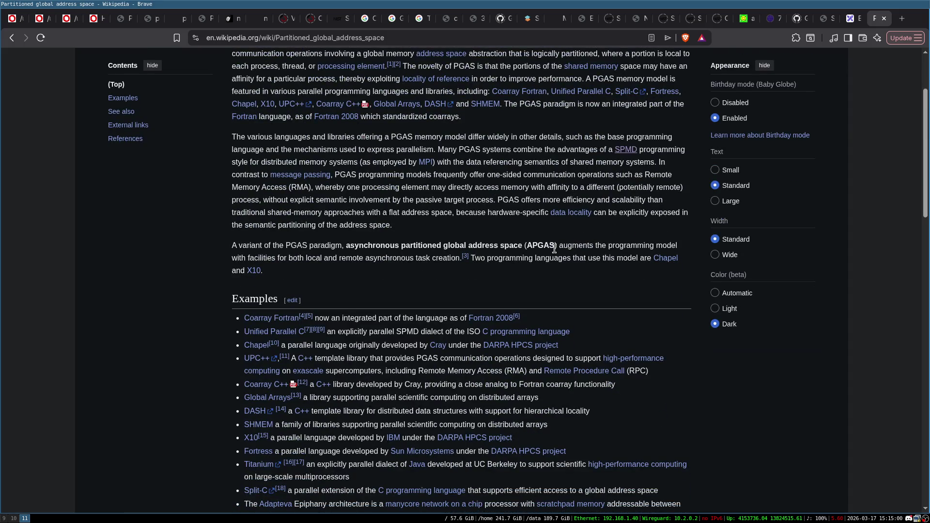
{"action": "scroll", "coordinate": [555, 249], "scroll_direction": "down", "scroll_amount": 4}
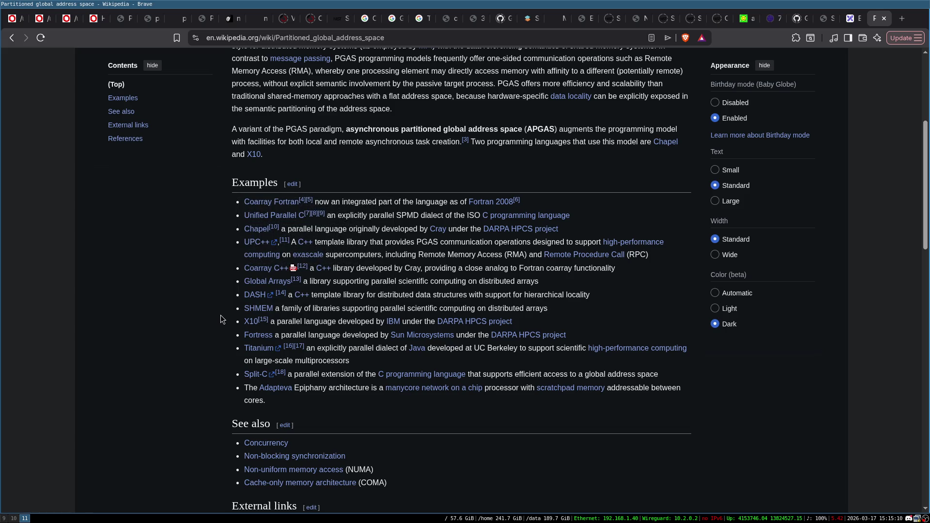
{"action": "scroll", "coordinate": [220, 315], "scroll_direction": "down", "scroll_amount": 1}
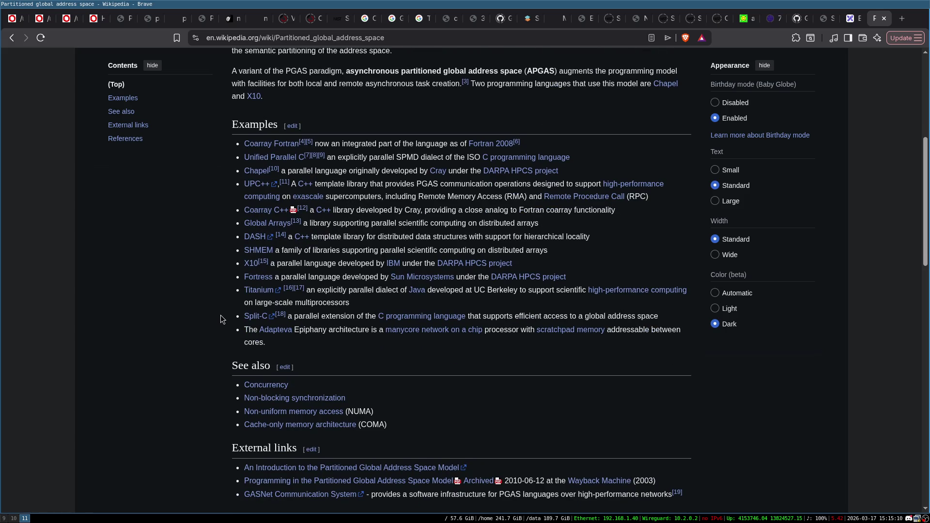
{"action": "mouse_move", "coordinate": [383, 318]}
{"action": "scroll", "coordinate": [240, 303], "scroll_direction": "down", "scroll_amount": 1}
{"action": "scroll", "coordinate": [180, 325], "scroll_direction": "up", "scroll_amount": 3}
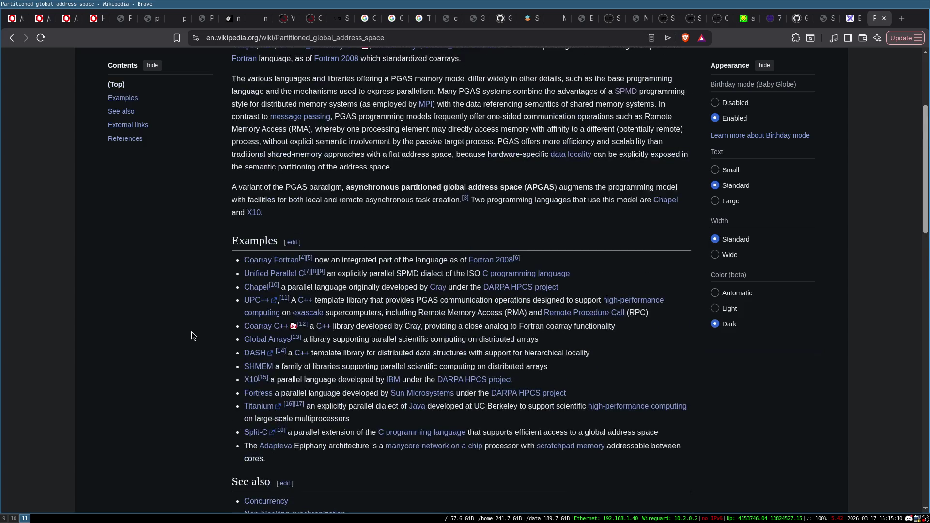
{"action": "scroll", "coordinate": [217, 339], "scroll_direction": "up", "scroll_amount": 1}
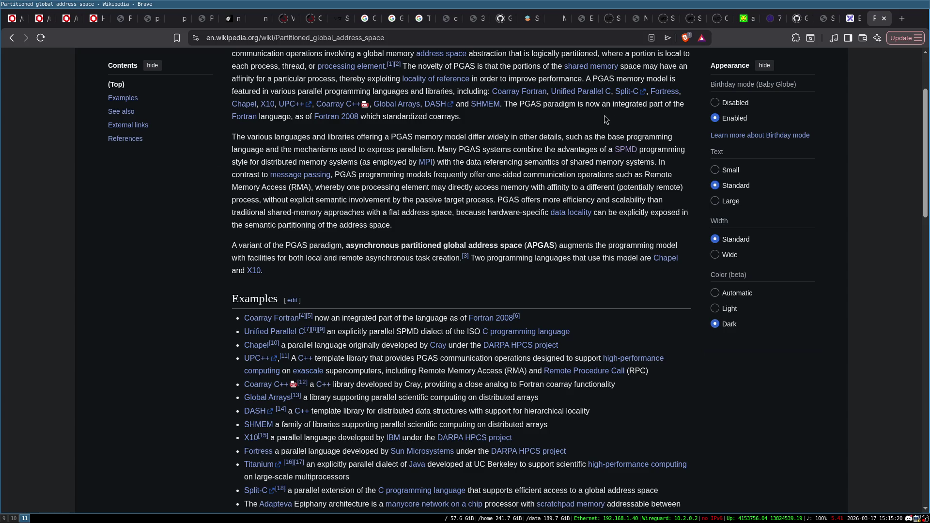
{"action": "scroll", "coordinate": [410, 230], "scroll_direction": "up", "scroll_amount": 1}
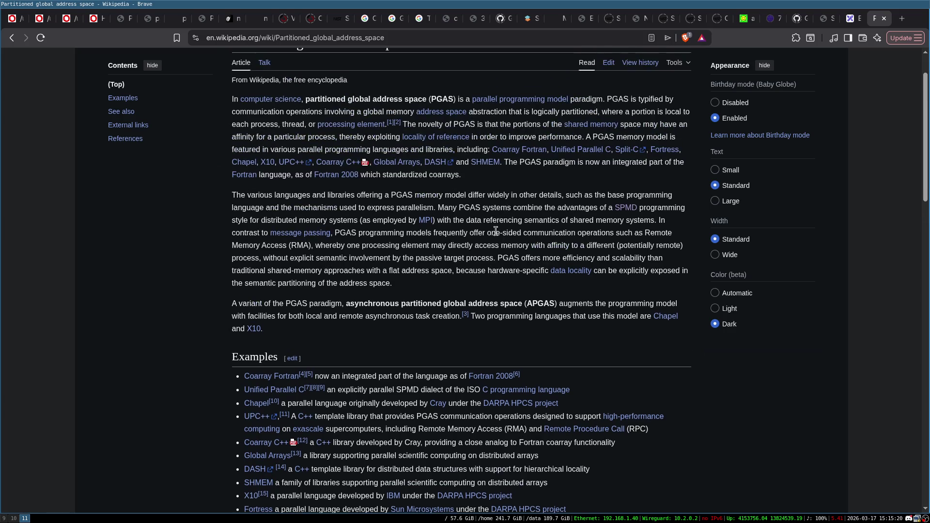
- Open the Message Passing Interface article and read down to its Concepts on derived data types and MPI-IO
{"action": "mouse_move", "coordinate": [425, 221]}
{"action": "left_click", "coordinate": [547, 246]}
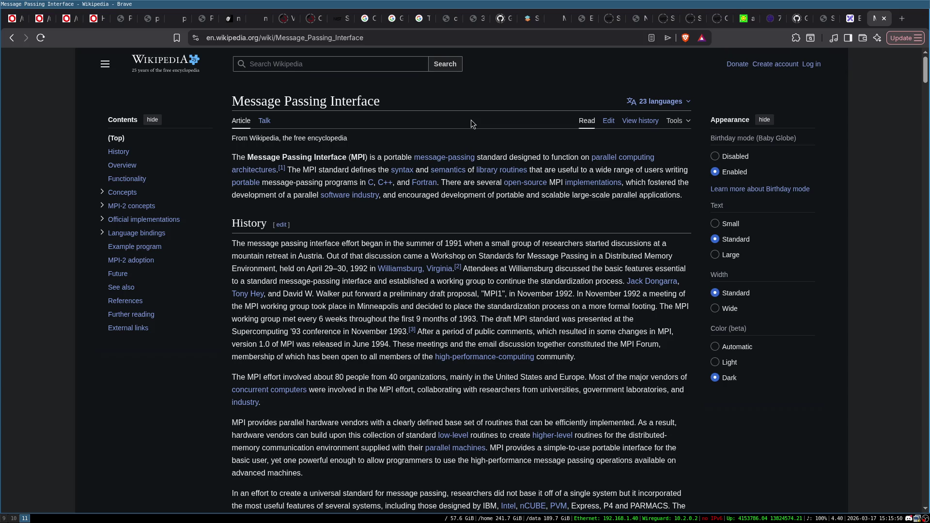
{"action": "scroll", "coordinate": [471, 120], "scroll_direction": "down", "scroll_amount": 10}
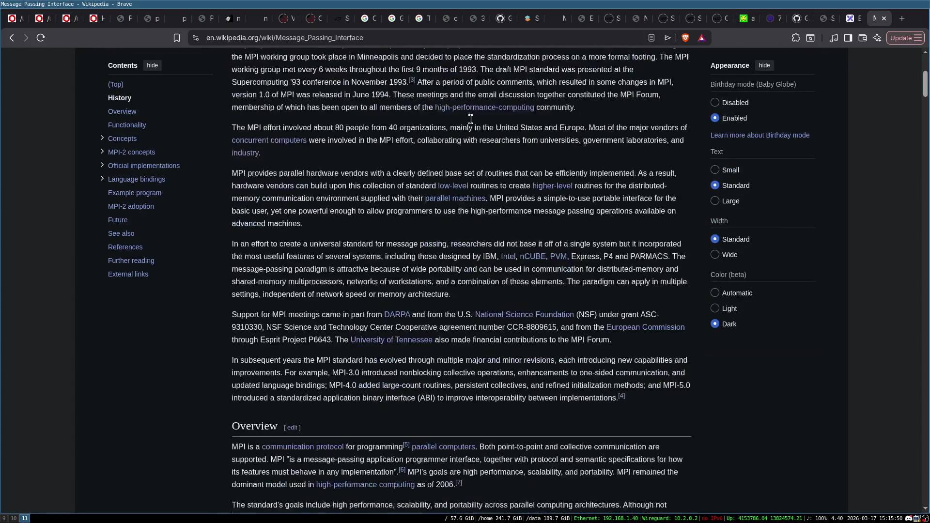
{"action": "scroll", "coordinate": [472, 122], "scroll_direction": "down", "scroll_amount": 10}
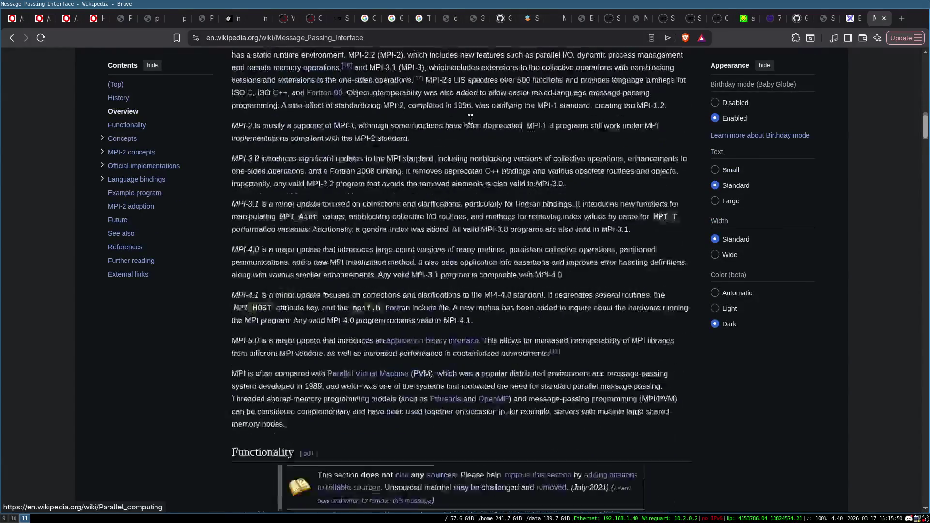
{"action": "scroll", "coordinate": [470, 122], "scroll_direction": "down", "scroll_amount": 10}
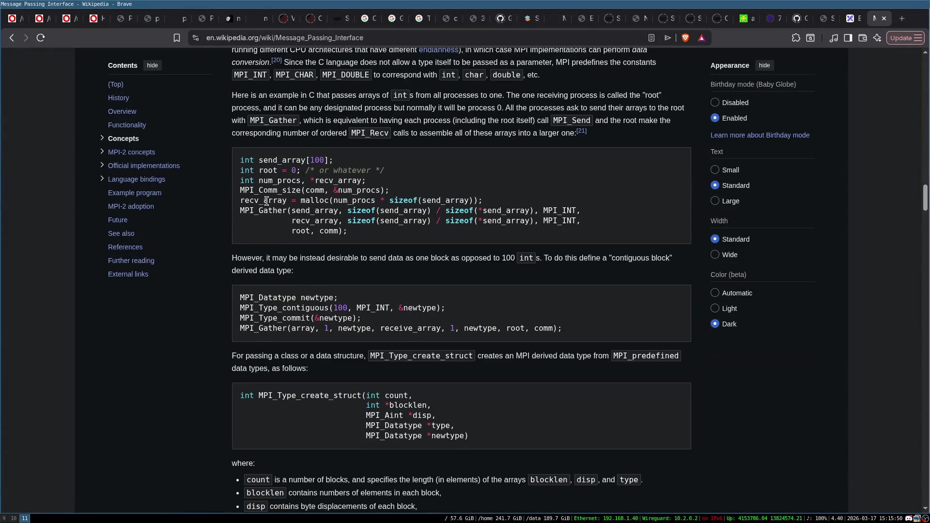
{"action": "scroll", "coordinate": [334, 200], "scroll_direction": "down", "scroll_amount": 2}
{"action": "scroll", "coordinate": [351, 231], "scroll_direction": "up", "scroll_amount": 2}
{"action": "scroll", "coordinate": [348, 209], "scroll_direction": "down", "scroll_amount": 10}
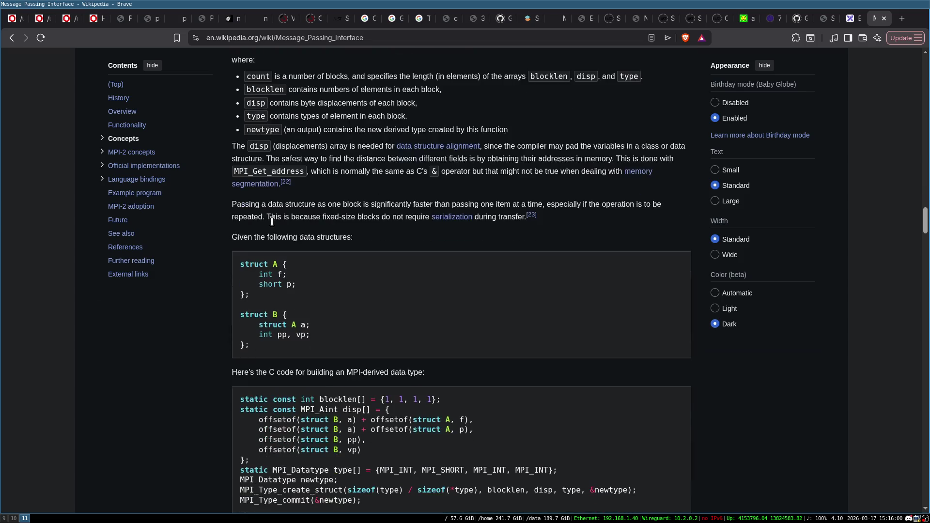
{"action": "scroll", "coordinate": [260, 233], "scroll_direction": "down", "scroll_amount": 10}
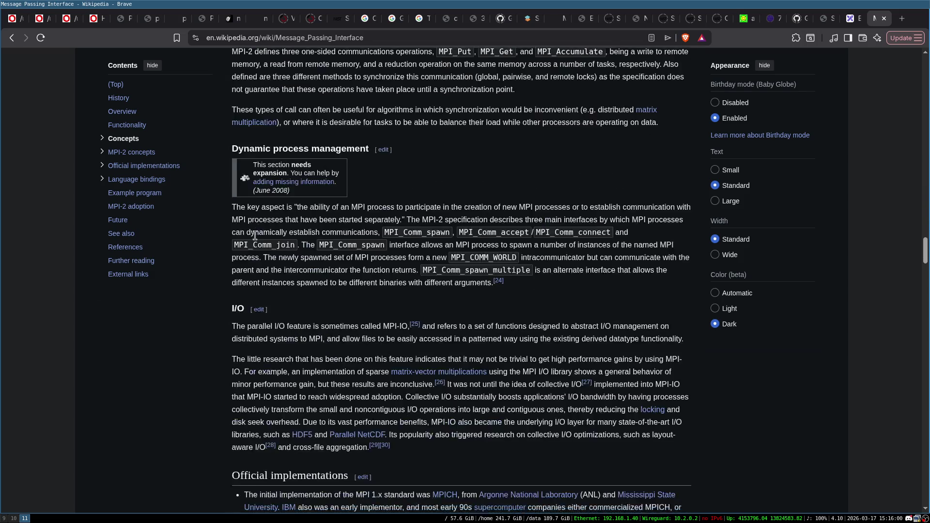
- Search DuckDuckGo for 'hello world mpi' and open the mpitutorial.com MPI Hello World lesson
{"action": "key", "text": "ctrl+l"}
{"action": "mouse_move", "coordinate": [257, 238]}
{"action": "type", "text": "h"}
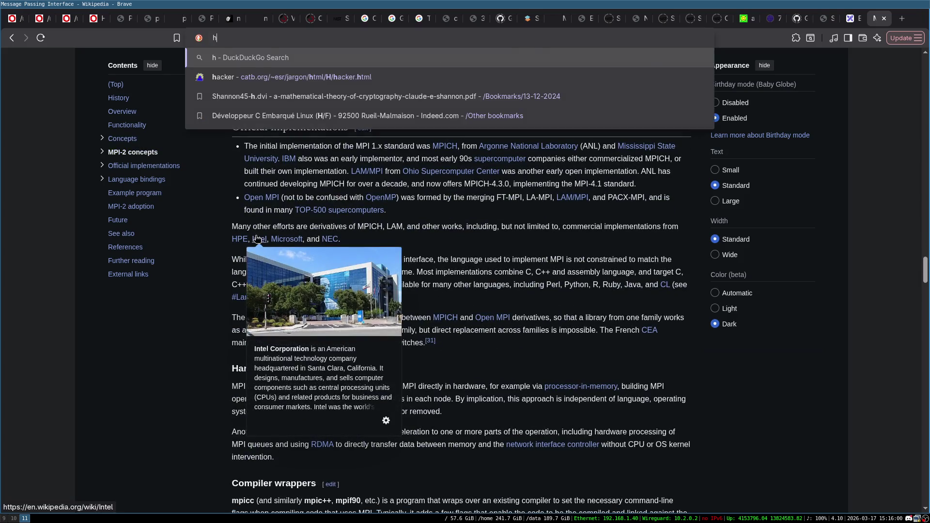
{"action": "type", "text": "ello world mpi"}
{"action": "key", "text": "Return"}
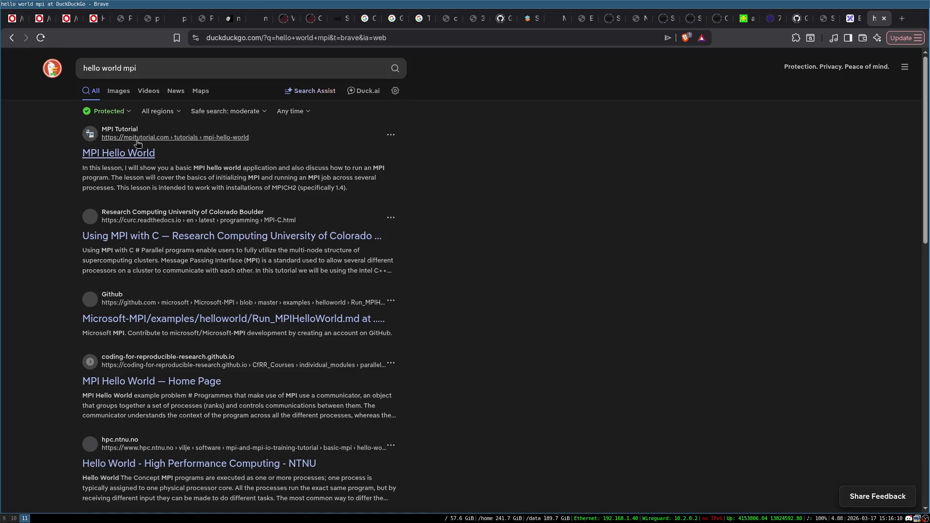
{"action": "left_click", "coordinate": [175, 155]}
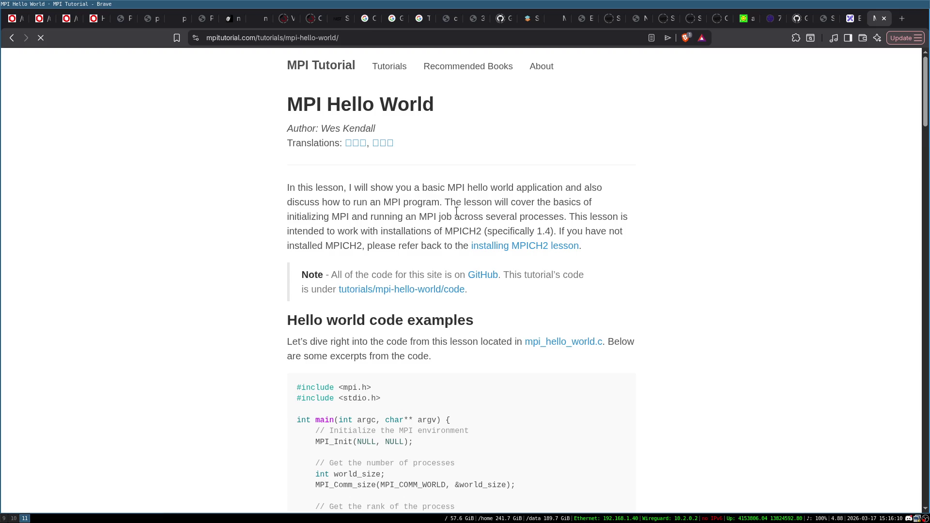
- Highlight the MPI_Init, MPI_Comm_rank and MPI_Init-to-MPI_Finalize lines of the hello-world code to study them
{"action": "scroll", "coordinate": [287, 173], "scroll_direction": "down", "scroll_amount": 6}
{"action": "triple_click", "coordinate": [333, 151]}
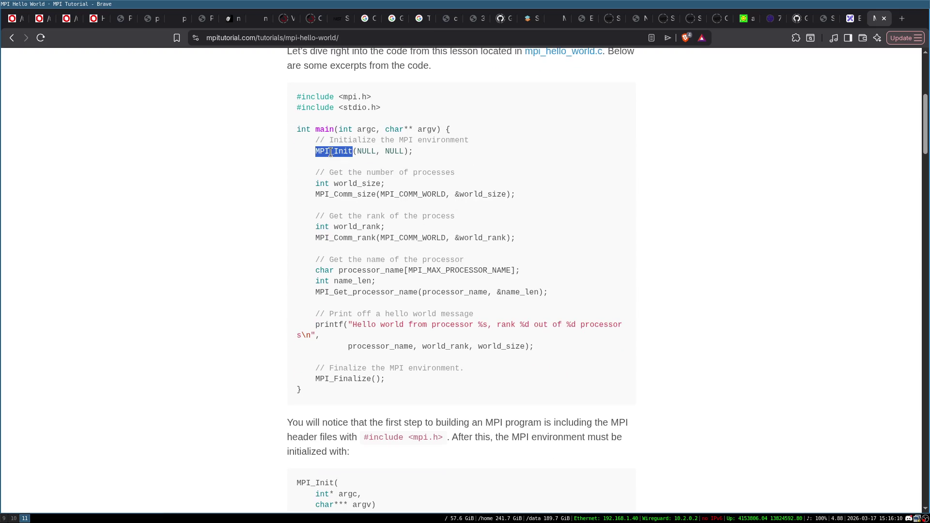
{"action": "left_click", "coordinate": [343, 154]}
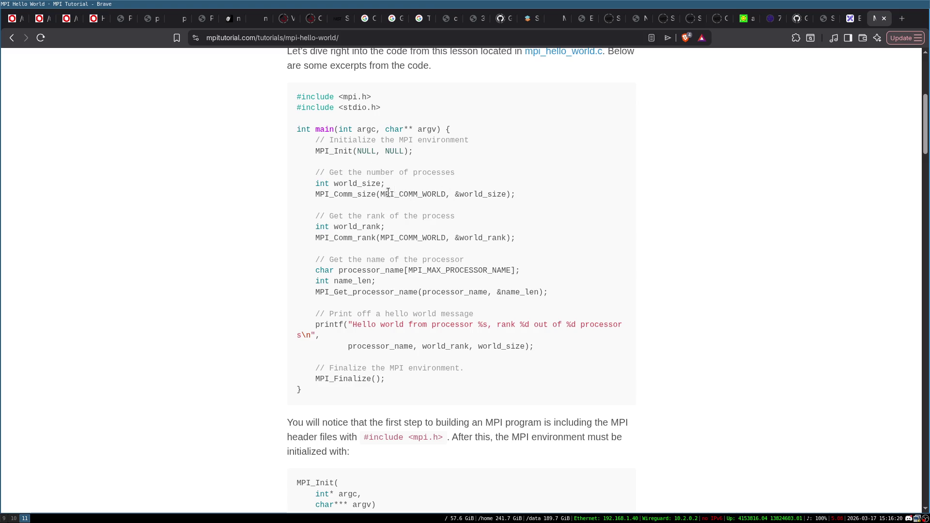
{"action": "triple_click", "coordinate": [348, 239]}
{"action": "left_click", "coordinate": [450, 235]}
{"action": "mouse_move", "coordinate": [296, 129]}
{"action": "left_mouse_down"}
{"action": "mouse_move", "coordinate": [462, 364]}
{"action": "mouse_move", "coordinate": [388, 384]}
{"action": "left_mouse_up"}
{"action": "left_click", "coordinate": [374, 199]}
{"action": "left_click_drag", "start_coordinate": [312, 154], "coordinate": [474, 386]}
{"action": "left_click", "coordinate": [379, 239]}
- Scroll down to the run.py section showing the four-process mpirun output
{"action": "scroll", "coordinate": [392, 261], "scroll_direction": "down", "scroll_amount": 9}
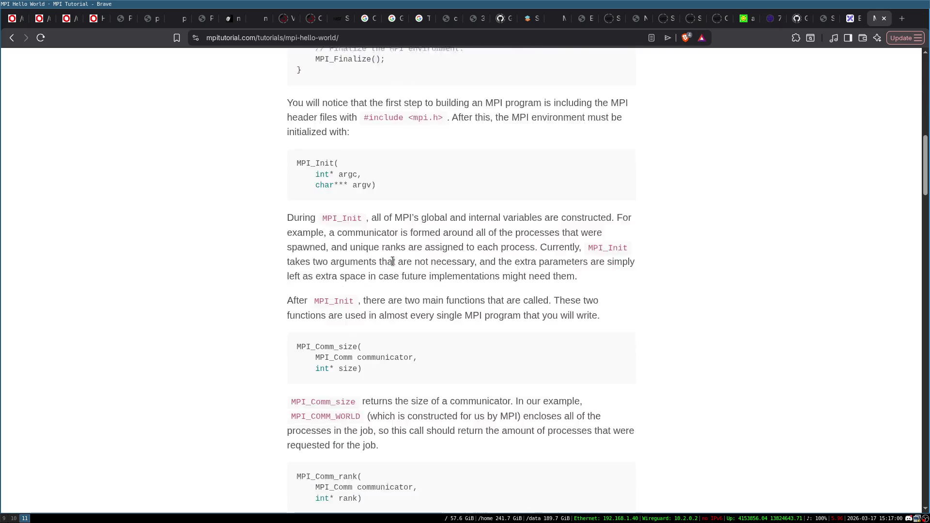
{"action": "scroll", "coordinate": [392, 261], "scroll_direction": "down", "scroll_amount": 9}
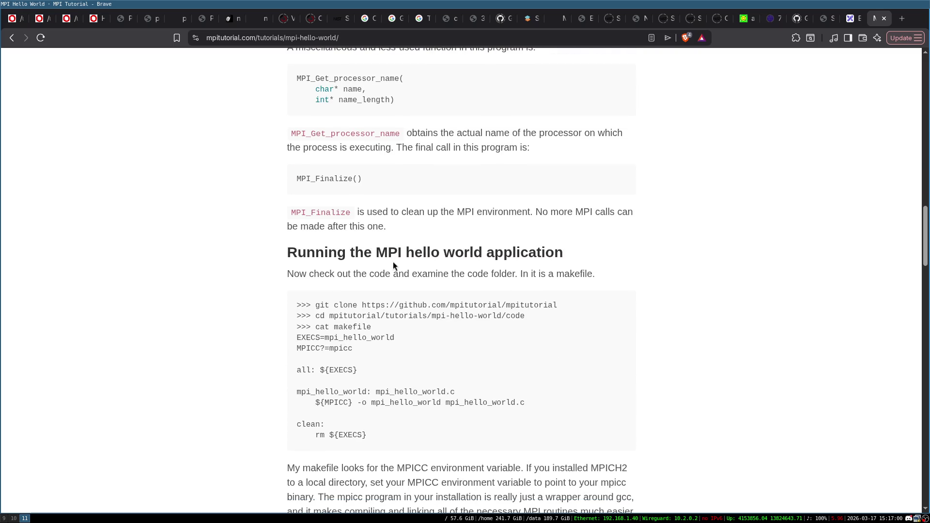
{"action": "scroll", "coordinate": [394, 261], "scroll_direction": "down", "scroll_amount": 20}
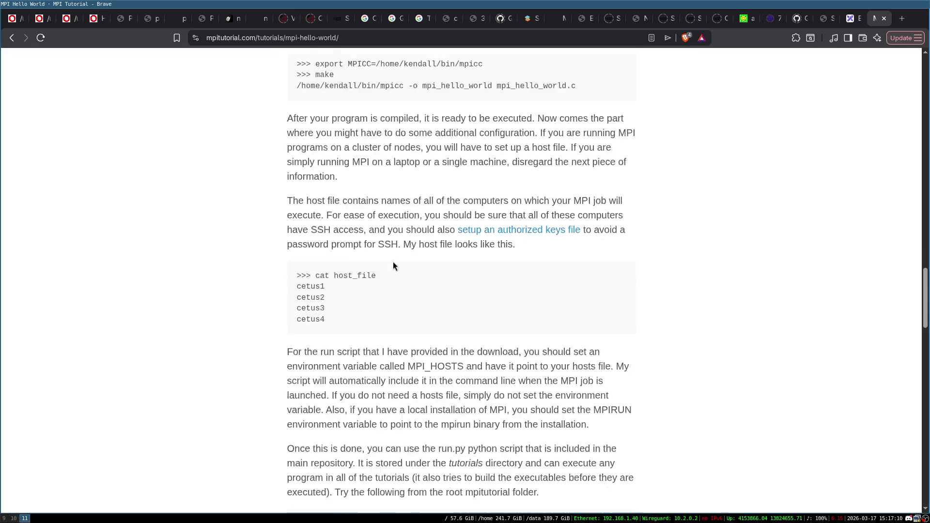
{"action": "scroll", "coordinate": [393, 262], "scroll_direction": "down", "scroll_amount": 4}
{"action": "scroll", "coordinate": [393, 261], "scroll_direction": "up", "scroll_amount": 10}
{"action": "scroll", "coordinate": [437, 324], "scroll_direction": "down", "scroll_amount": 1}
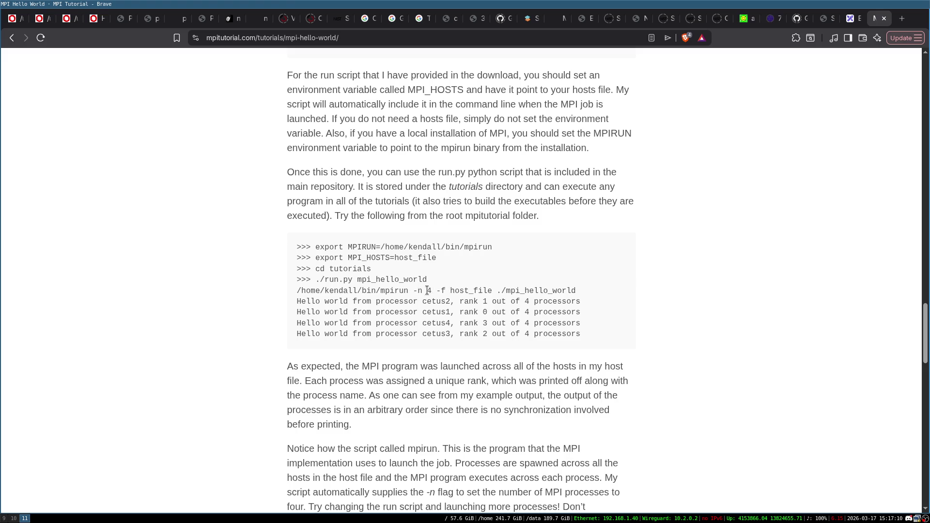
- Highlight the -n 4 flag and the host_file word in the mpirun command
{"action": "left_click_drag", "start_coordinate": [420, 290], "coordinate": [433, 291]}
{"action": "left_click", "coordinate": [471, 289]}
{"action": "double_click", "coordinate": [466, 291]}
{"action": "left_click", "coordinate": [468, 290]}
- In Excalidraw, draw a box labelled 'frontal' below the racks
{"action": "left_click", "coordinate": [853, 18]}
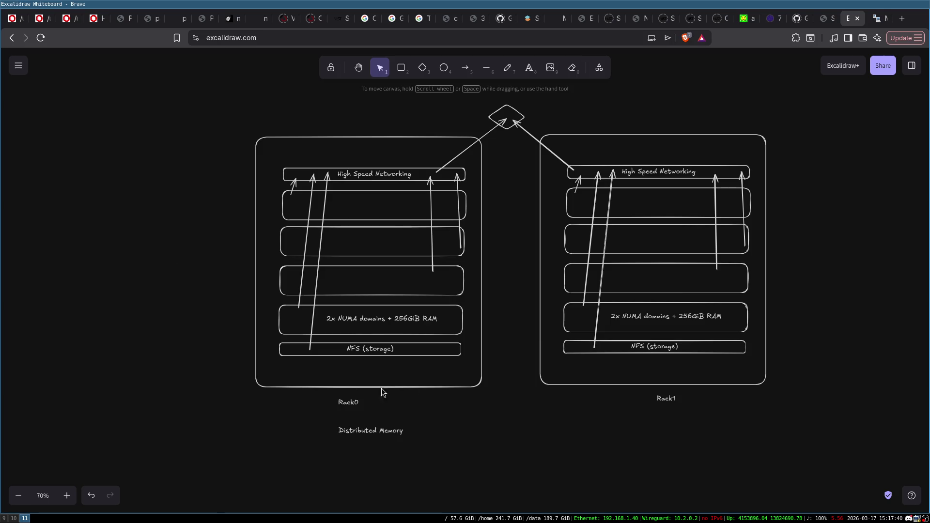
{"action": "left_click", "coordinate": [401, 68]}
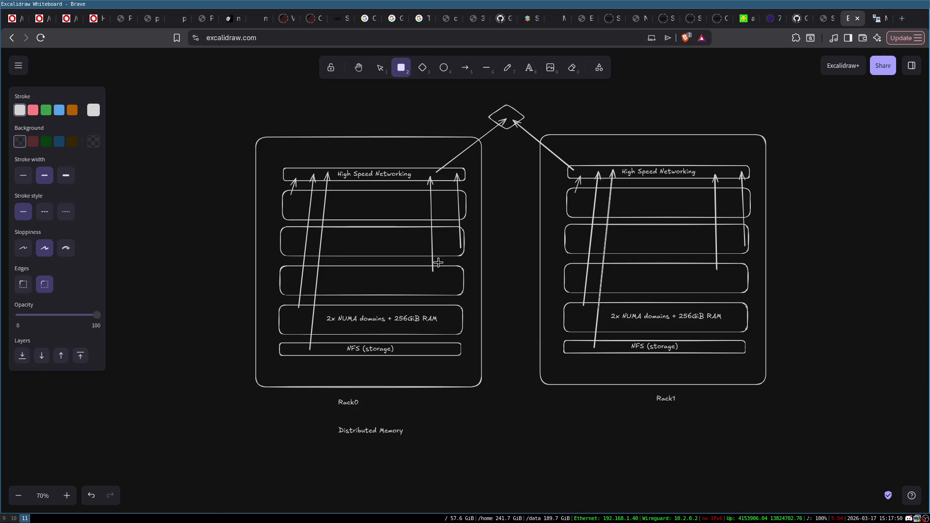
{"action": "left_click_drag", "start_coordinate": [477, 418], "coordinate": [546, 491]}
{"action": "double_click", "coordinate": [513, 457]}
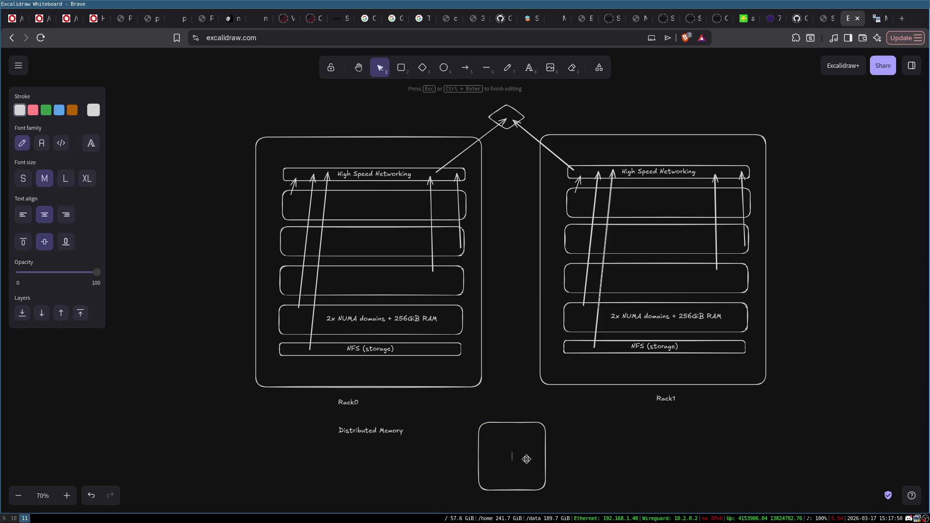
{"action": "type", "text": "fronta"}
{"action": "type", "text": "l"}
{"action": "left_click", "coordinate": [661, 412]}
{"action": "left_click_drag", "start_coordinate": [520, 475], "coordinate": [515, 442]}
- Draw an SSH-labelled arrow pointing up into the frontal box
{"action": "left_click", "coordinate": [465, 68]}
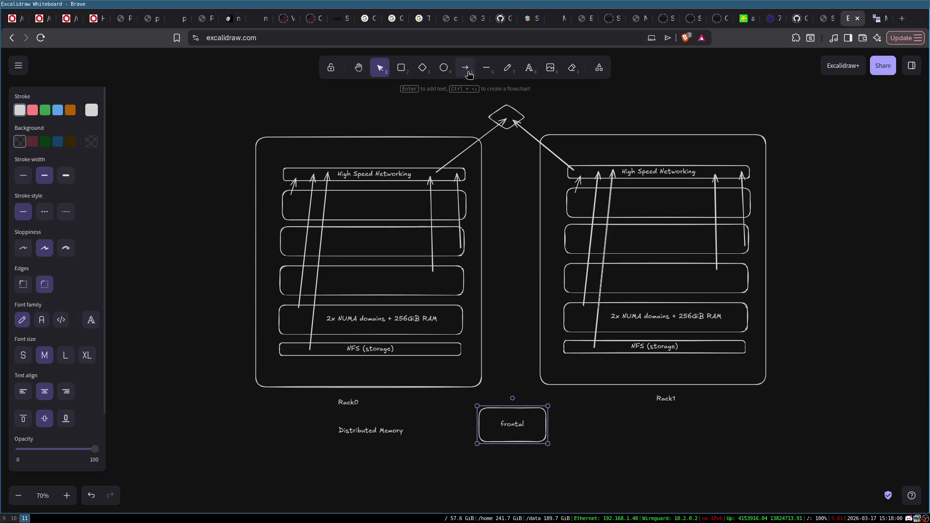
{"action": "left_click_drag", "start_coordinate": [521, 497], "coordinate": [513, 444]}
{"action": "double_click", "coordinate": [526, 469]}
{"action": "type", "text": "ss"}
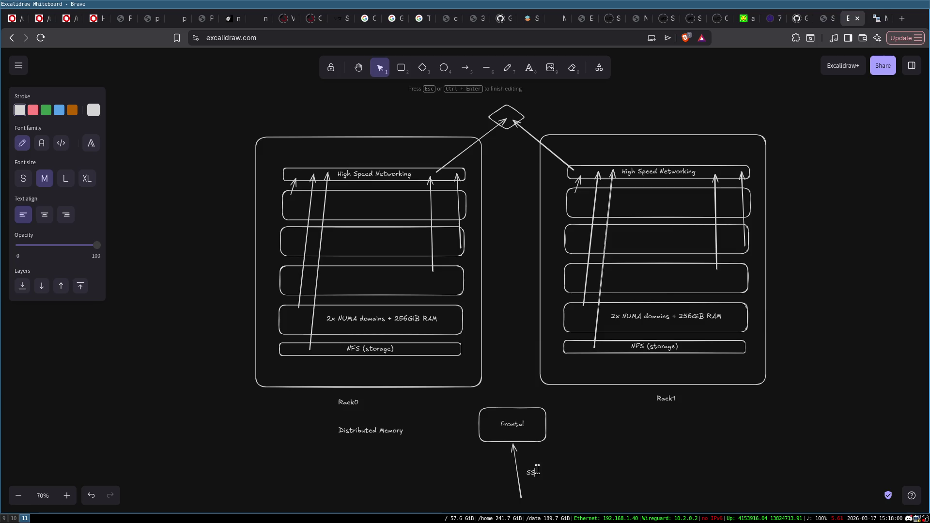
{"action": "left_click", "coordinate": [577, 477]}
{"action": "scroll", "coordinate": [587, 436], "scroll_direction": "down", "scroll_amount": 3}
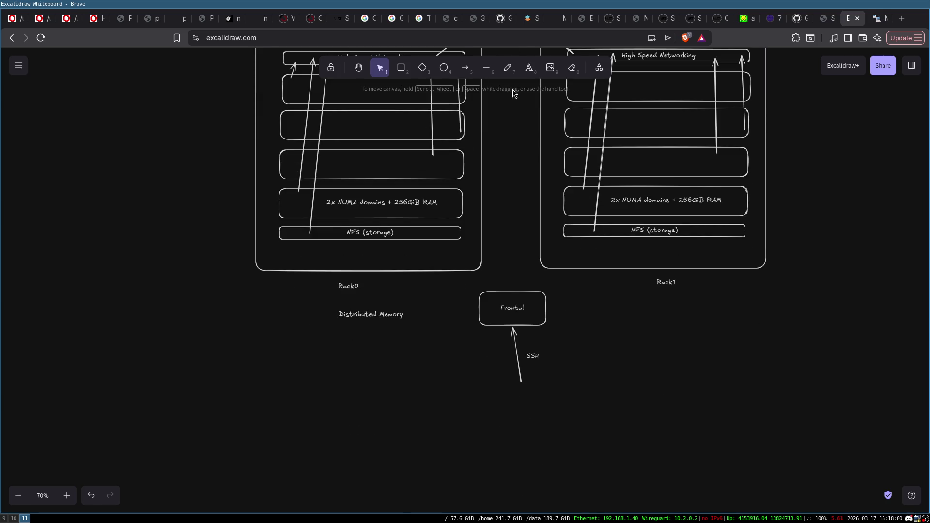
- Add a Home box beneath the SSH arrow
{"action": "left_click", "coordinate": [402, 68]}
{"action": "left_click_drag", "start_coordinate": [511, 383], "coordinate": [605, 405]}
{"action": "left_click_drag", "start_coordinate": [545, 394], "coordinate": [523, 391]}
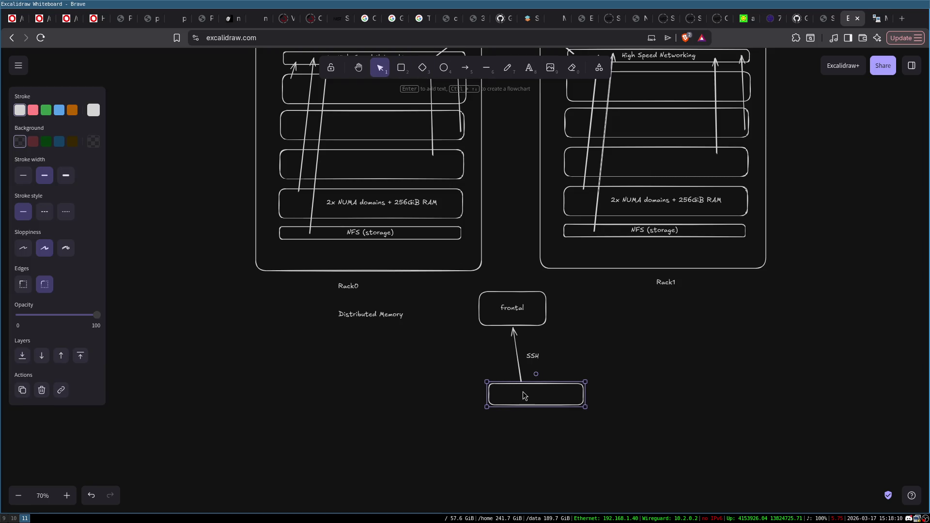
{"action": "double_click", "coordinate": [523, 392]}
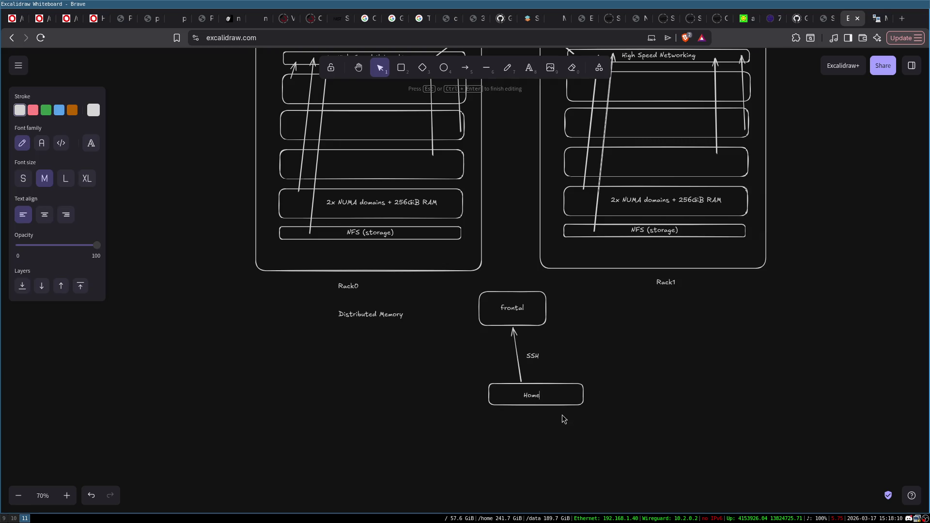
{"action": "left_click", "coordinate": [638, 378]}
- Draw an arrow from the frontal box up to the diamond
{"action": "scroll", "coordinate": [620, 394], "scroll_direction": "up", "scroll_amount": 1}
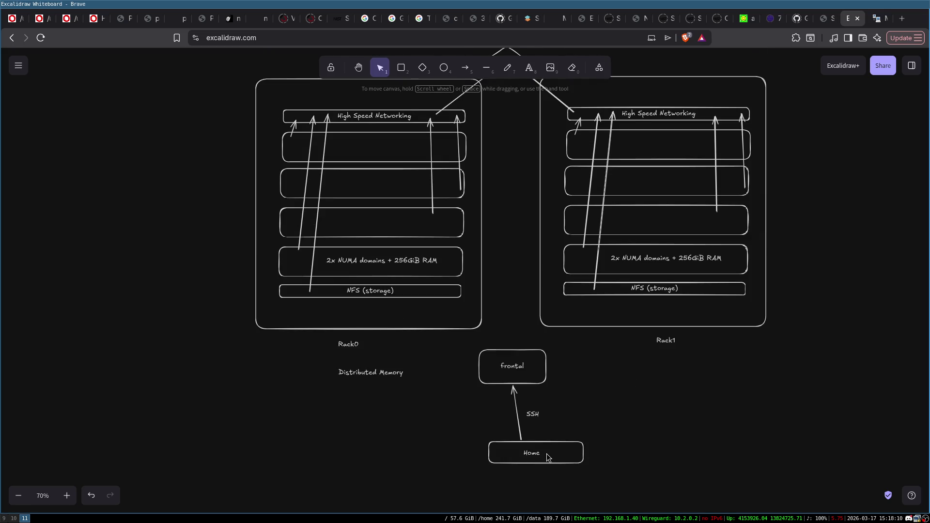
{"action": "left_click", "coordinate": [514, 354]}
{"action": "scroll", "coordinate": [521, 97], "scroll_direction": "up", "scroll_amount": 1}
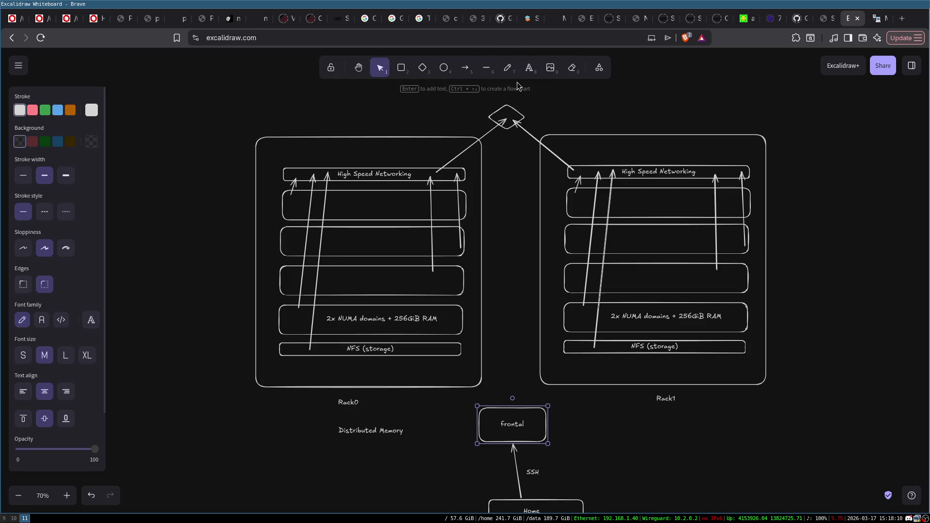
{"action": "left_click", "coordinate": [464, 67]}
{"action": "mouse_move", "coordinate": [514, 419]}
{"action": "left_mouse_down"}
{"action": "mouse_move", "coordinate": [529, 150]}
{"action": "mouse_move", "coordinate": [507, 130]}
{"action": "left_mouse_up"}
{"action": "left_click", "coordinate": [477, 305]}
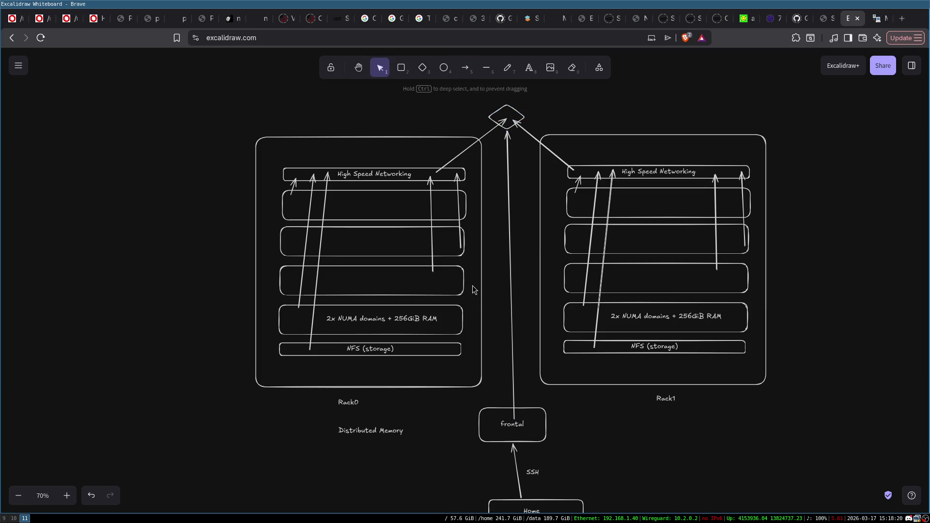
{"action": "left_click", "coordinate": [374, 272]}
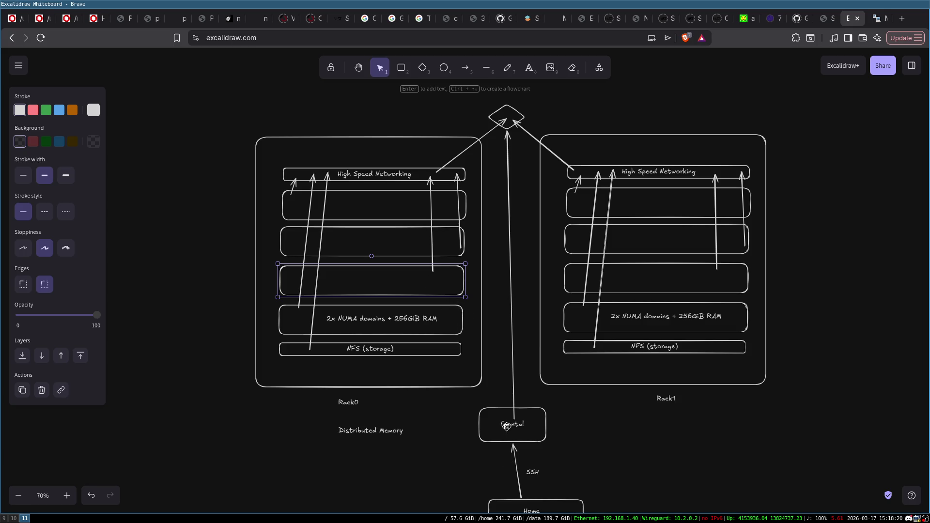
{"action": "left_click", "coordinate": [529, 420]}
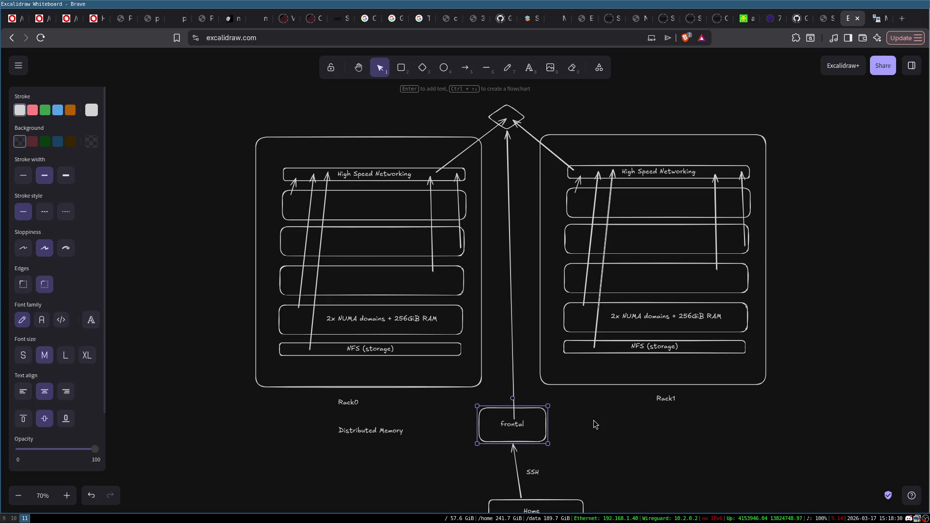
{"action": "key", "text": "ctrl+t"}
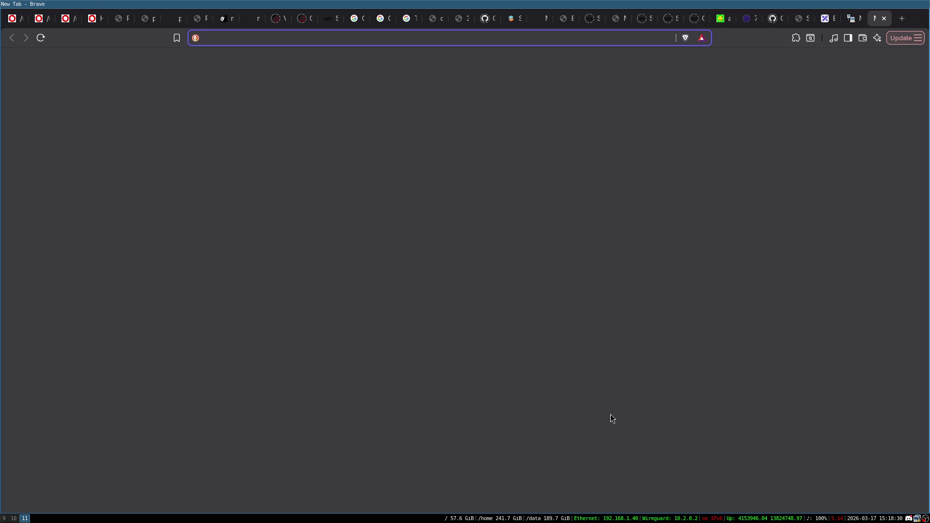
- Search DuckDuckGo for 'slurm' in the new tab, then return to the Excalidraw diagram
{"action": "type", "text": "slurm"}
{"action": "key", "text": "Return"}
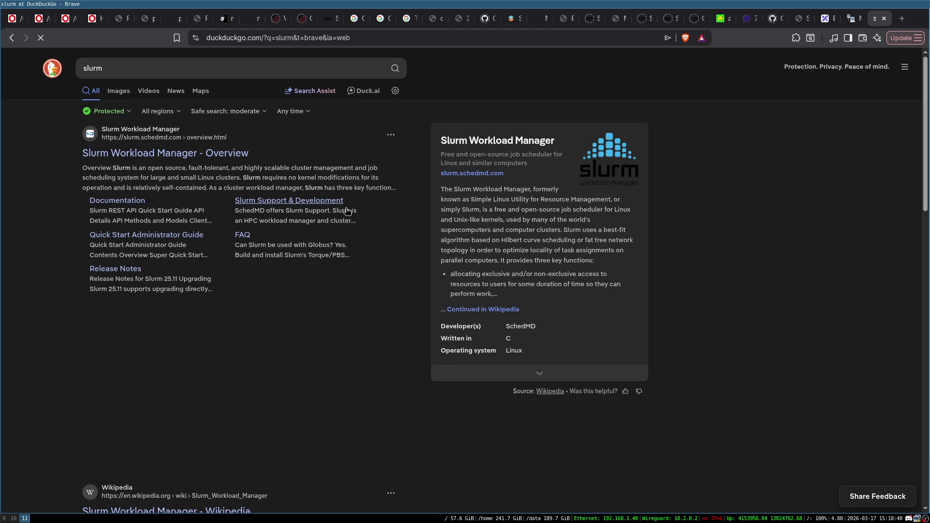
{"action": "left_click", "coordinate": [853, 18]}
{"action": "left_click", "coordinate": [820, 18]}
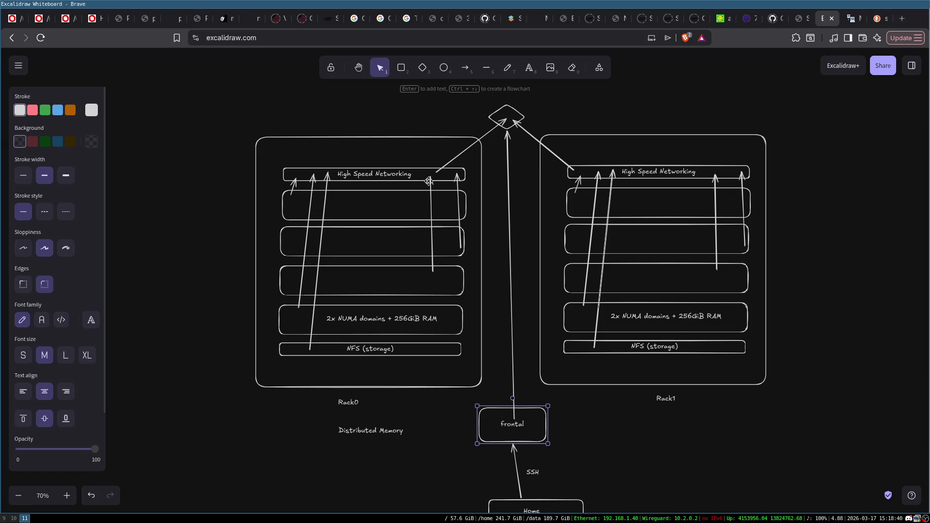
{"action": "left_click", "coordinate": [363, 202]}
{"action": "left_click", "coordinate": [367, 198]}
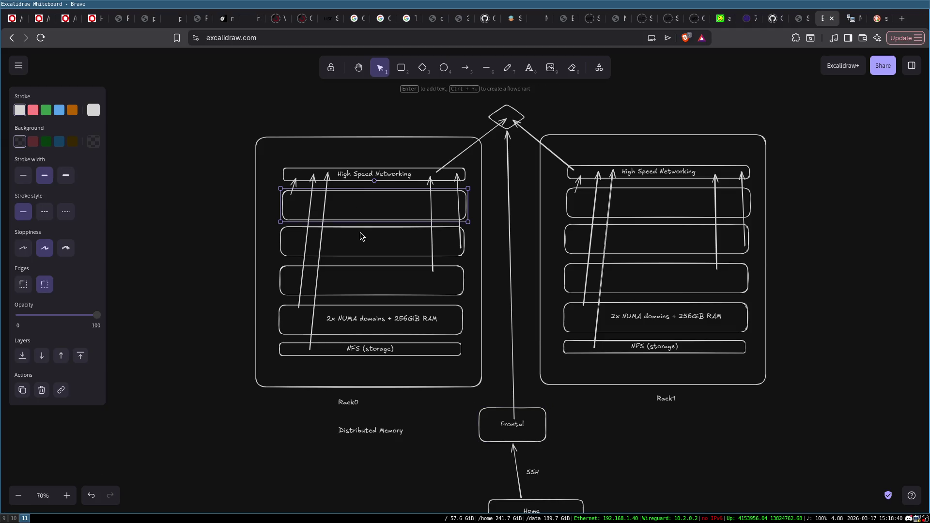
{"action": "left_click", "coordinate": [423, 405]}
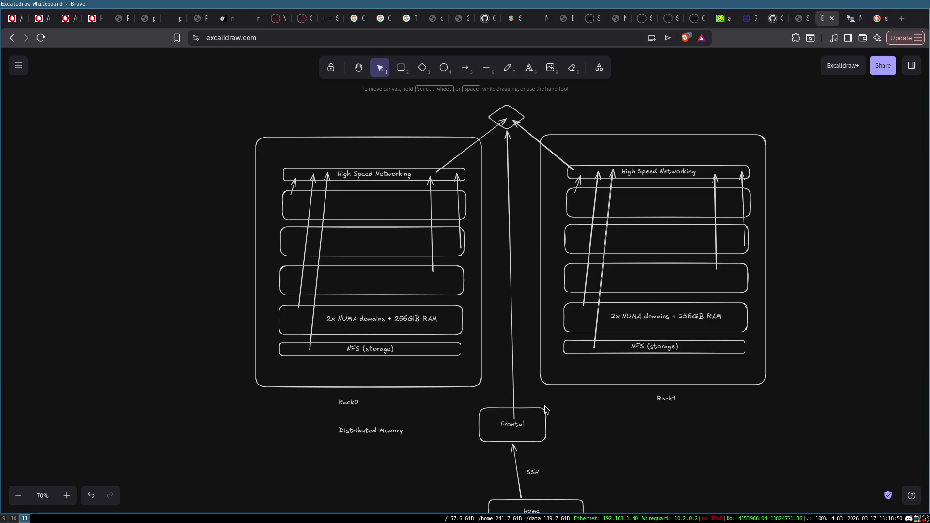
{"action": "left_click", "coordinate": [545, 429]}
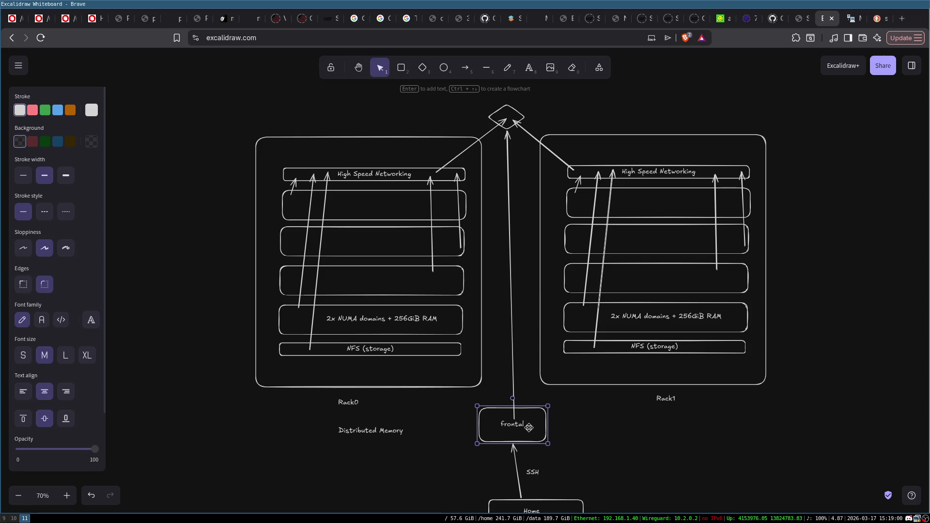
{"action": "left_click", "coordinate": [573, 436]}
{"action": "double_click", "coordinate": [565, 424]}
{"action": "type", "text": "sbatch"}
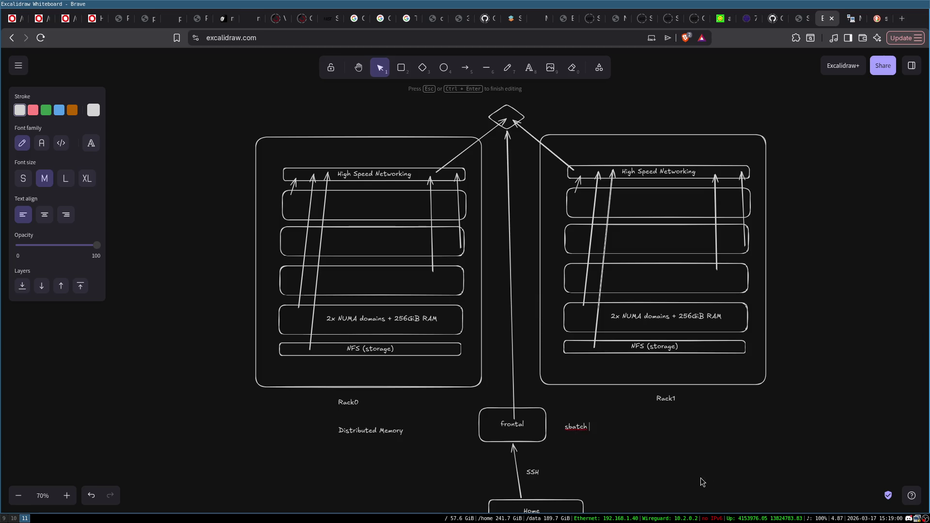
{"action": "left_click", "coordinate": [638, 443]}
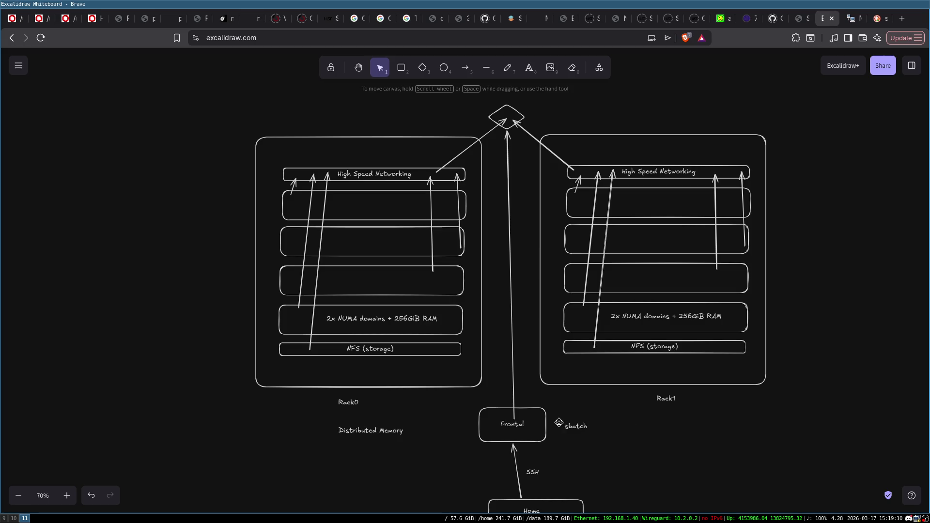
{"action": "left_click", "coordinate": [526, 410]}
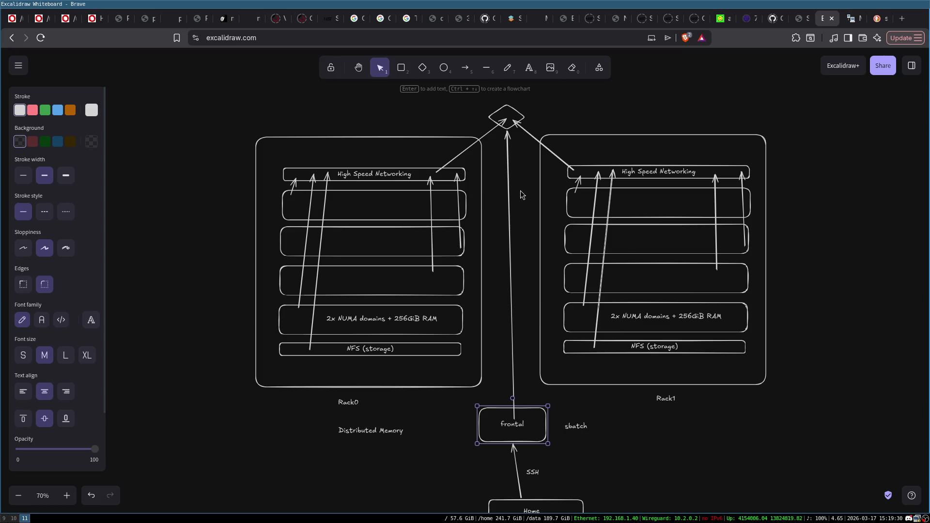
{"action": "left_click", "coordinate": [581, 428]}
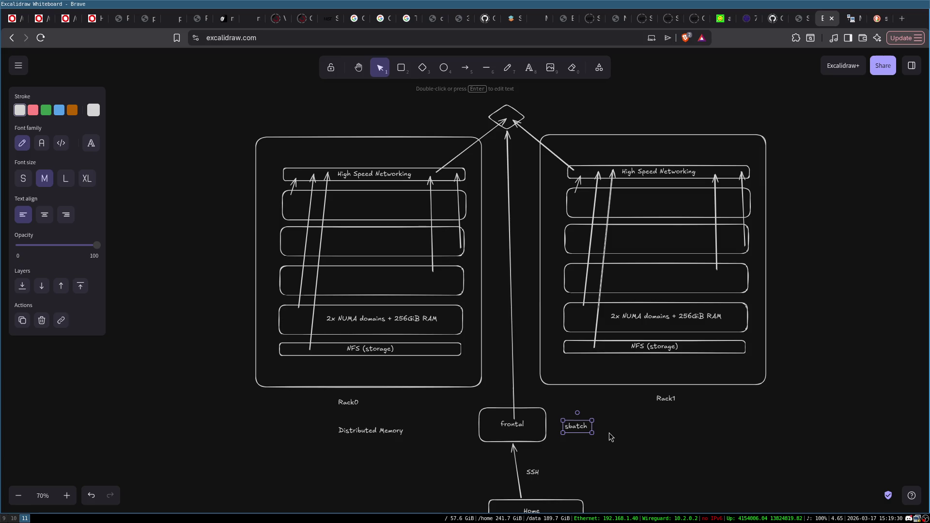
{"action": "key", "text": "Delete"}
{"action": "left_click", "coordinate": [537, 428]}
{"action": "left_click", "coordinate": [636, 423]}
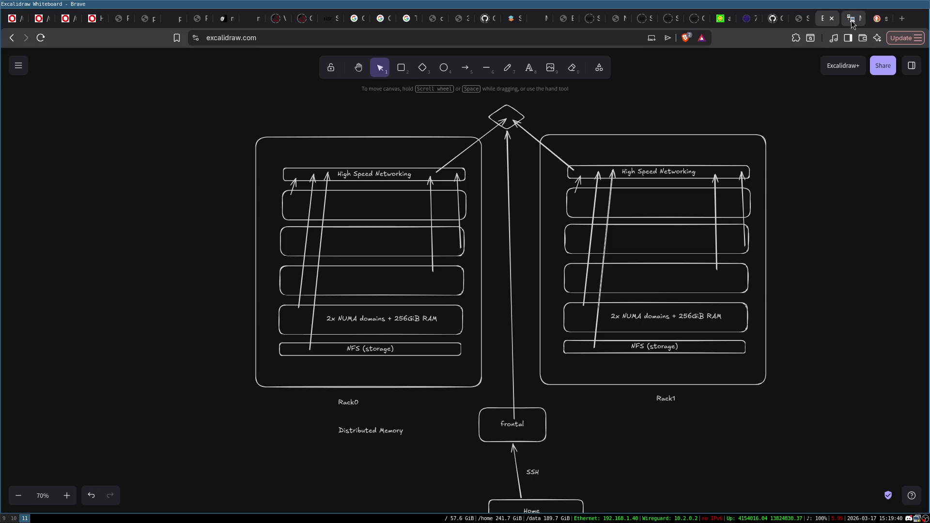
{"action": "left_click", "coordinate": [854, 22]}
{"action": "double_click", "coordinate": [452, 290]}
{"action": "left_click", "coordinate": [465, 290]}
{"action": "scroll", "coordinate": [487, 303], "scroll_direction": "down", "scroll_amount": 5}
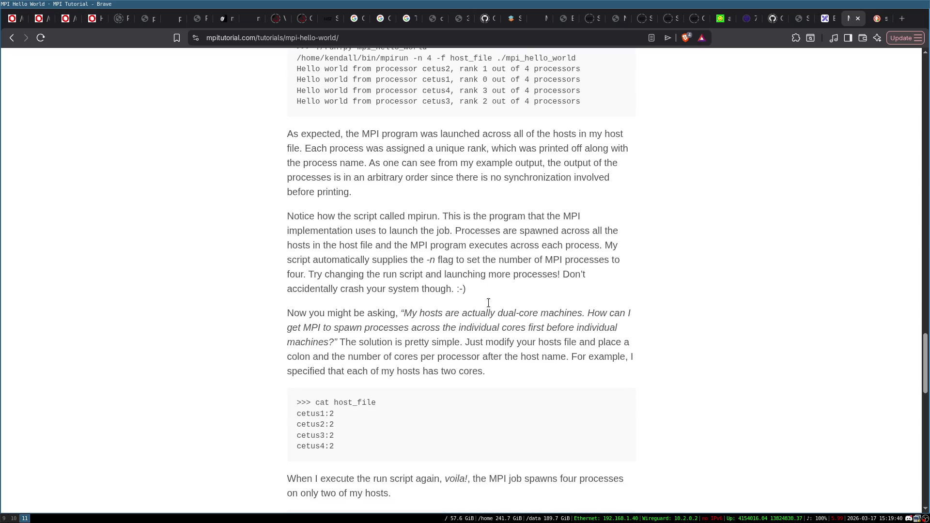
{"action": "scroll", "coordinate": [327, 410], "scroll_direction": "down", "scroll_amount": 1}
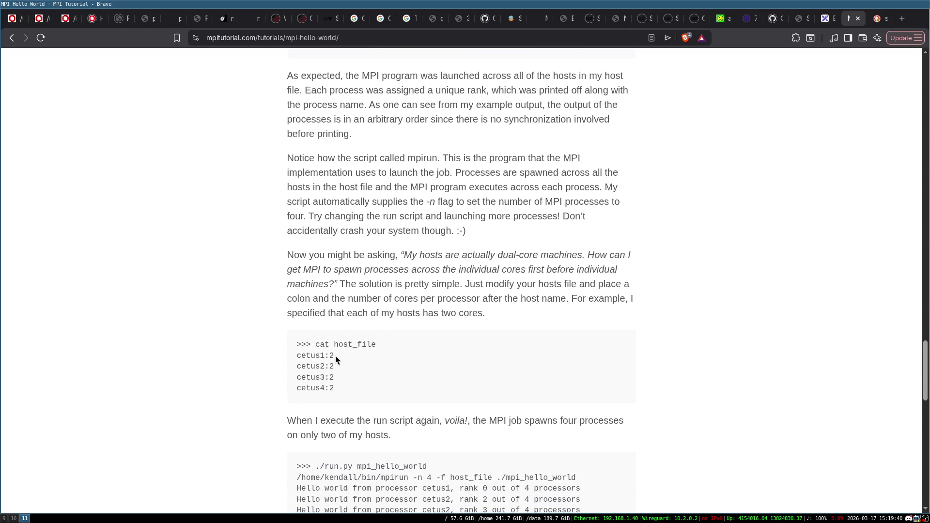
{"action": "scroll", "coordinate": [388, 384], "scroll_direction": "down", "scroll_amount": 1}
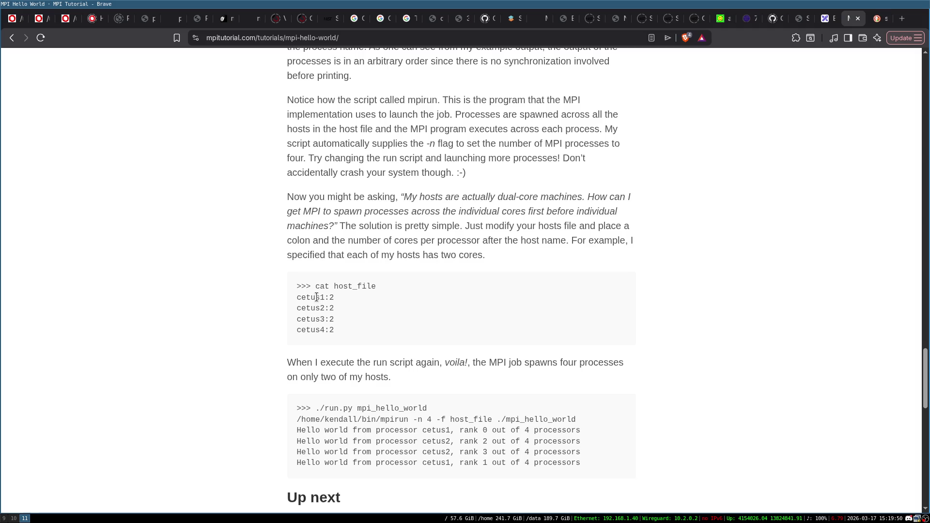
{"action": "double_click", "coordinate": [301, 297]}
{"action": "left_click", "coordinate": [334, 298]}
{"action": "scroll", "coordinate": [336, 315], "scroll_direction": "down", "scroll_amount": 10}
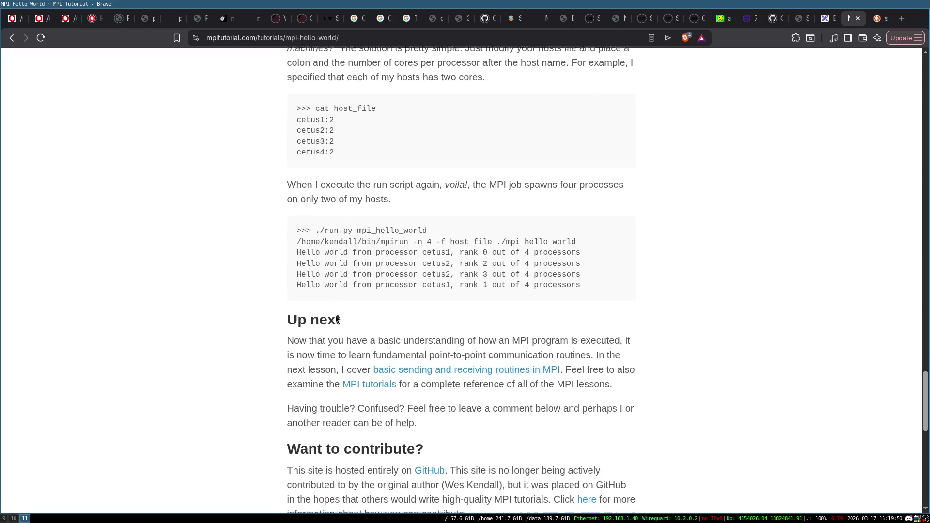
{"action": "scroll", "coordinate": [335, 315], "scroll_direction": "up", "scroll_amount": 15}
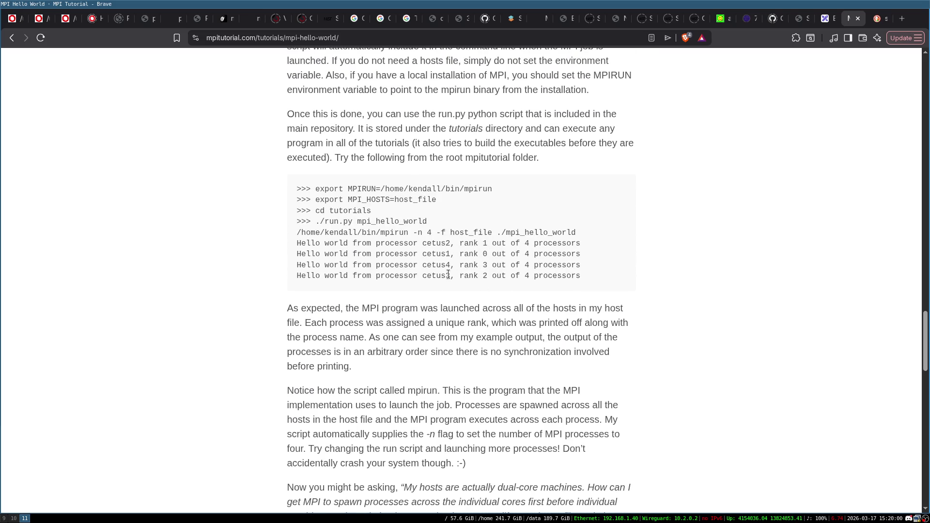
{"action": "scroll", "coordinate": [471, 297], "scroll_direction": "up", "scroll_amount": 2}
{"action": "scroll", "coordinate": [470, 332], "scroll_direction": "down", "scroll_amount": 7}
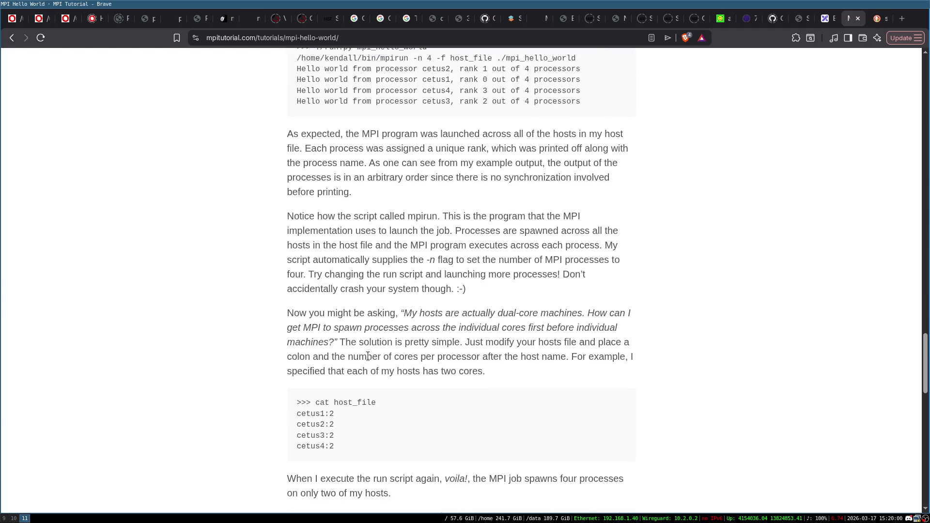
{"action": "scroll", "coordinate": [451, 179], "scroll_direction": "up", "scroll_amount": 3}
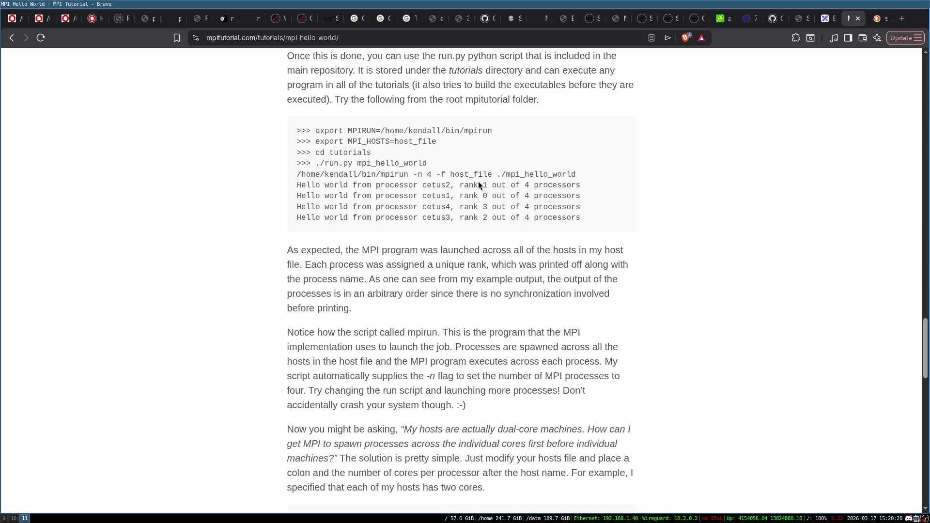
{"action": "scroll", "coordinate": [428, 268], "scroll_direction": "up", "scroll_amount": 15}
- Review the hello world code listing, then close the MPI Tutorial tab
{"action": "scroll", "coordinate": [427, 269], "scroll_direction": "up", "scroll_amount": 15}
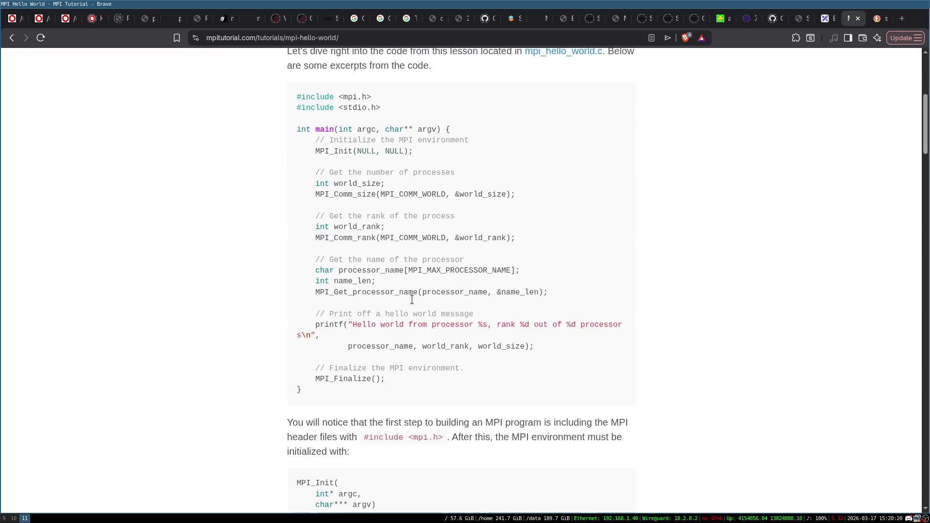
{"action": "scroll", "coordinate": [412, 299], "scroll_direction": "up", "scroll_amount": 2}
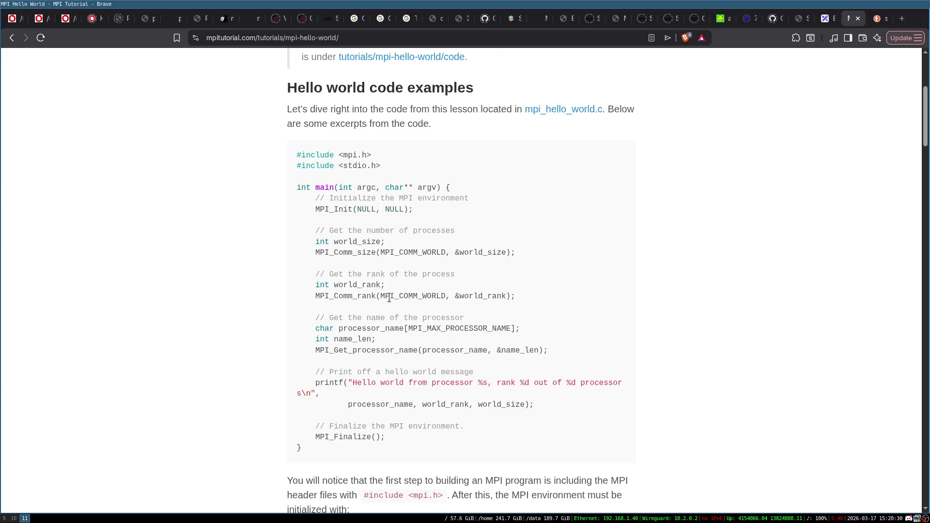
{"action": "scroll", "coordinate": [514, 398], "scroll_direction": "down", "scroll_amount": 20}
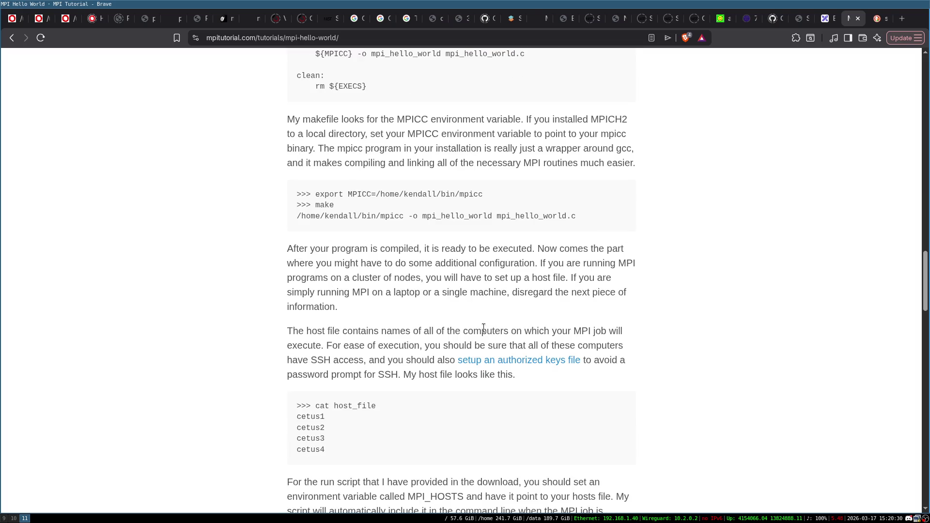
{"action": "scroll", "coordinate": [488, 342], "scroll_direction": "up", "scroll_amount": 20}
{"action": "scroll", "coordinate": [460, 344], "scroll_direction": "up", "scroll_amount": 5}
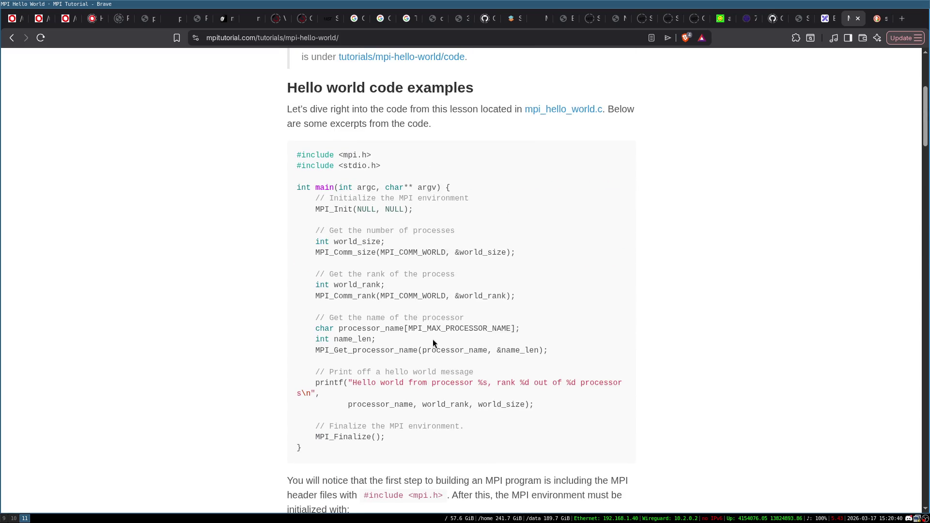
{"action": "scroll", "coordinate": [491, 249], "scroll_direction": "down", "scroll_amount": 5}
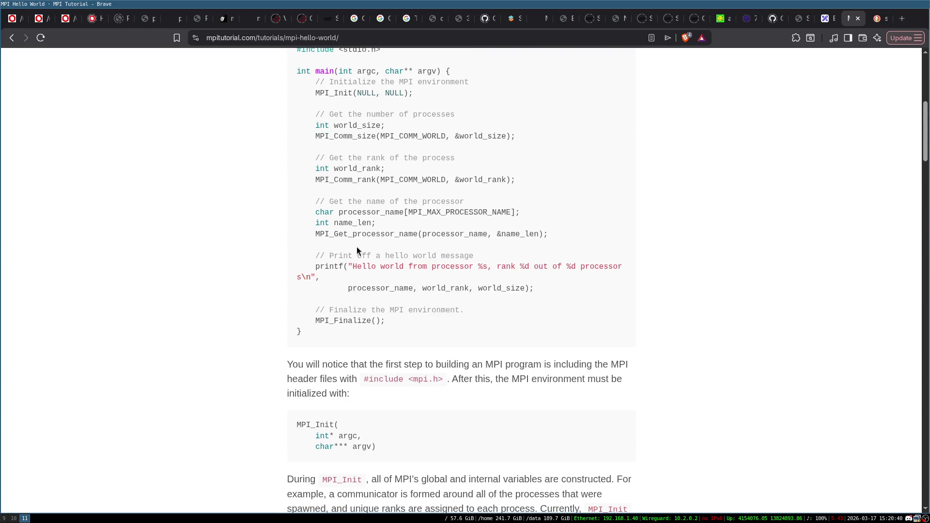
{"action": "scroll", "coordinate": [401, 253], "scroll_direction": "up", "scroll_amount": 1}
{"action": "scroll", "coordinate": [401, 254], "scroll_direction": "up", "scroll_amount": 2}
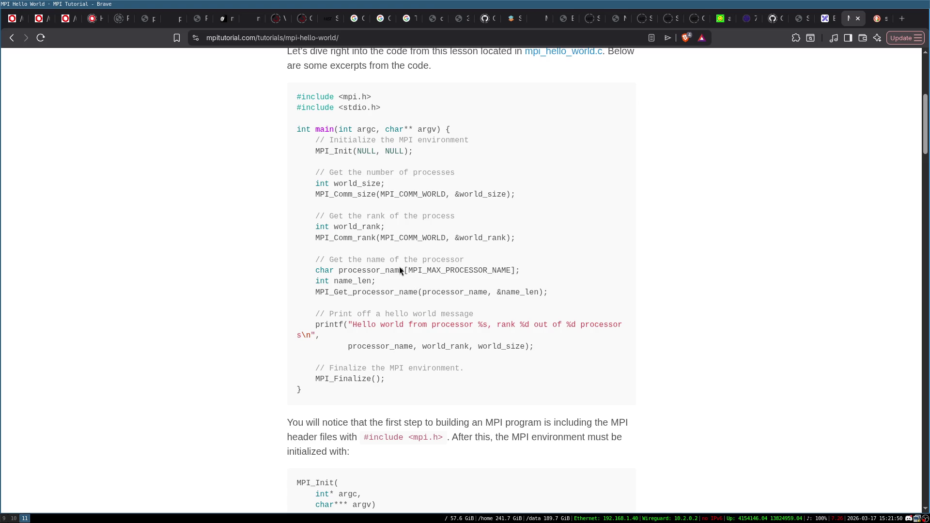
{"action": "scroll", "coordinate": [400, 267], "scroll_direction": "down", "scroll_amount": 3}
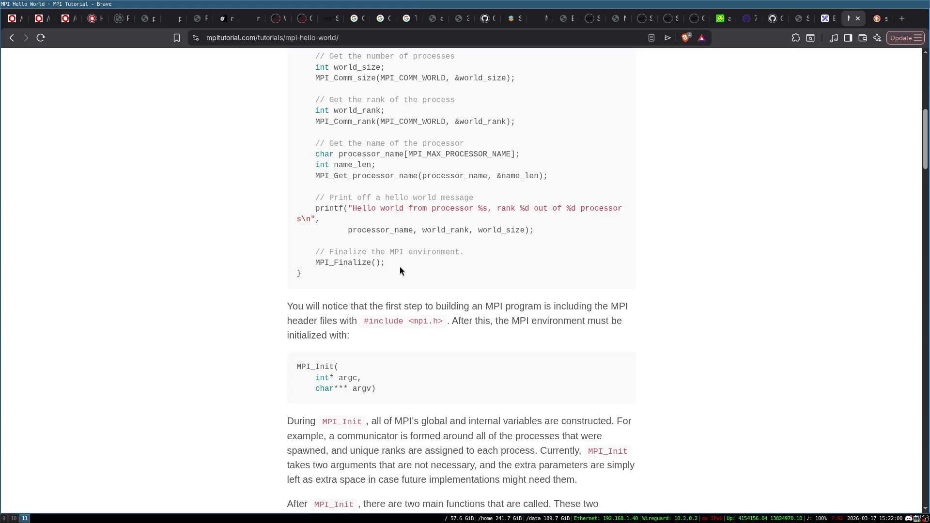
{"action": "scroll", "coordinate": [400, 271], "scroll_direction": "down", "scroll_amount": 10}
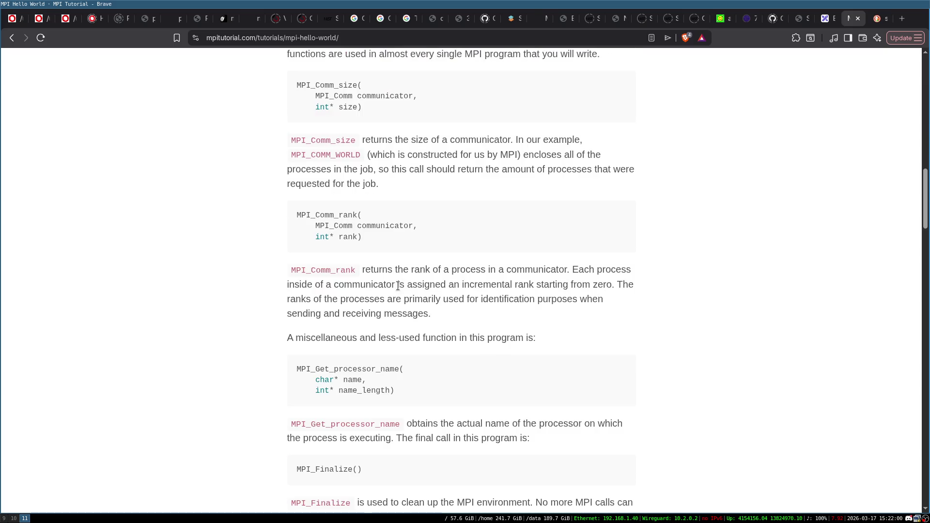
{"action": "scroll", "coordinate": [397, 286], "scroll_direction": "down", "scroll_amount": 5}
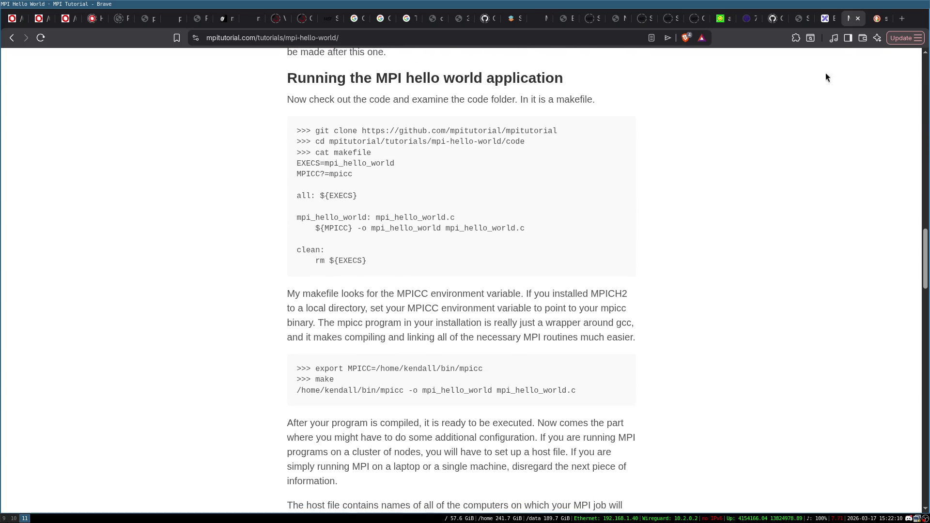
{"action": "left_click", "coordinate": [855, 22]}
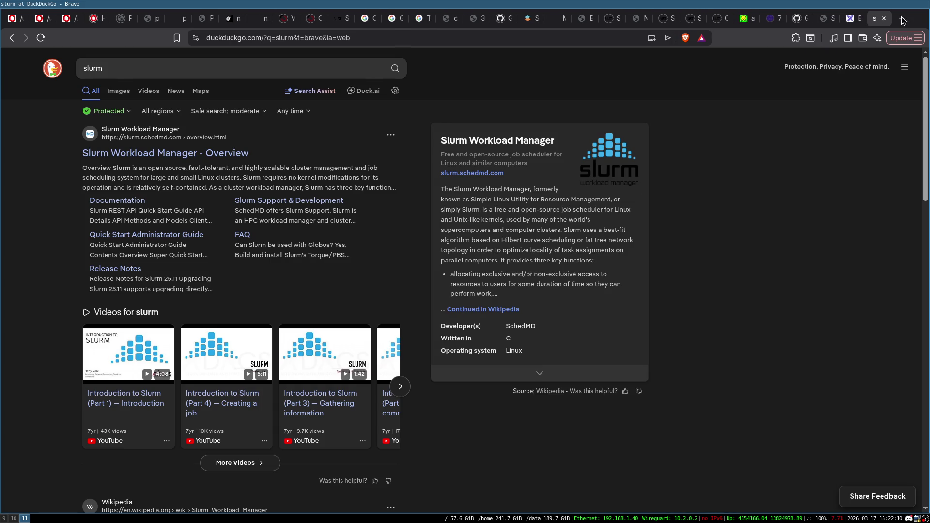
- Write a note left of Rack0 listing ILP, SIMD and 'Multi-core/SMT/... ==> Shared Memory'
{"action": "left_click", "coordinate": [884, 20]}
{"action": "double_click", "coordinate": [127, 157]}
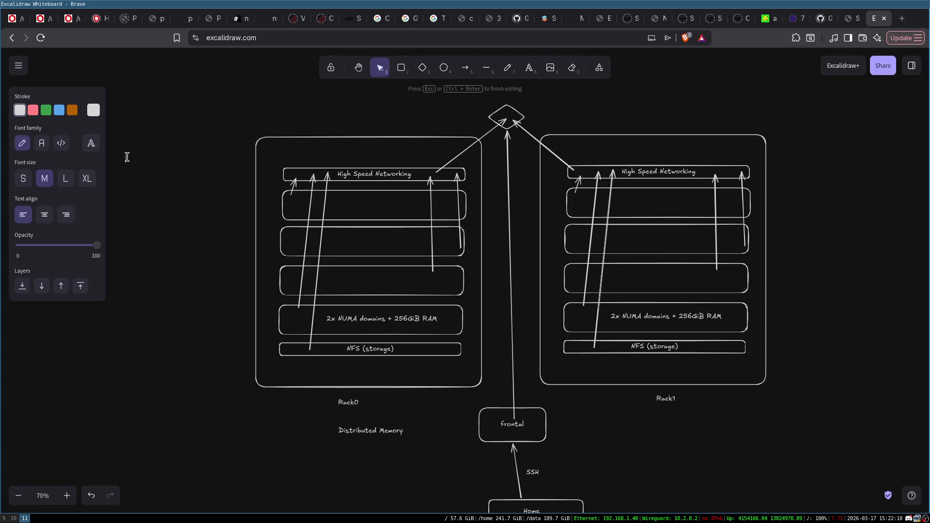
{"action": "type", "text": "P "}
{"action": "type", "text": "SIMD"}
{"action": "left_click", "coordinate": [179, 155]}
{"action": "double_click", "coordinate": [131, 174]}
{"action": "type", "text": "Multi-co"}
{"action": "type", "text": "re/SMT"}
{"action": "type", "text": "/..."}
{"action": "type", "text": " ==>"}
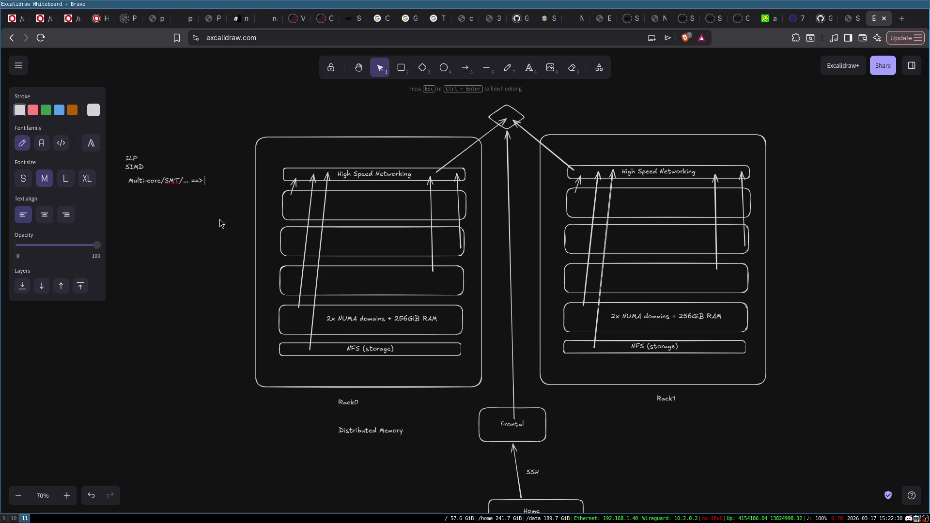
{"action": "type", "text": " Shared Memory"}
{"action": "left_click", "coordinate": [189, 209]}
{"action": "left_click_drag", "start_coordinate": [155, 182], "coordinate": [125, 165]}
{"action": "left_click", "coordinate": [147, 205]}
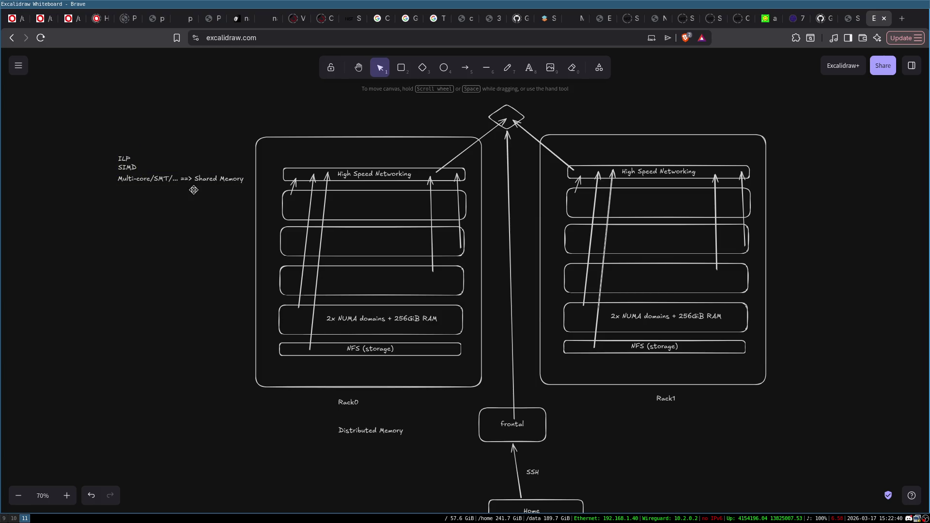
- Add a 'Distributed Memory' line below the Shared Memory entry
{"action": "double_click", "coordinate": [117, 188]}
{"action": "type", "text": "Sha"}
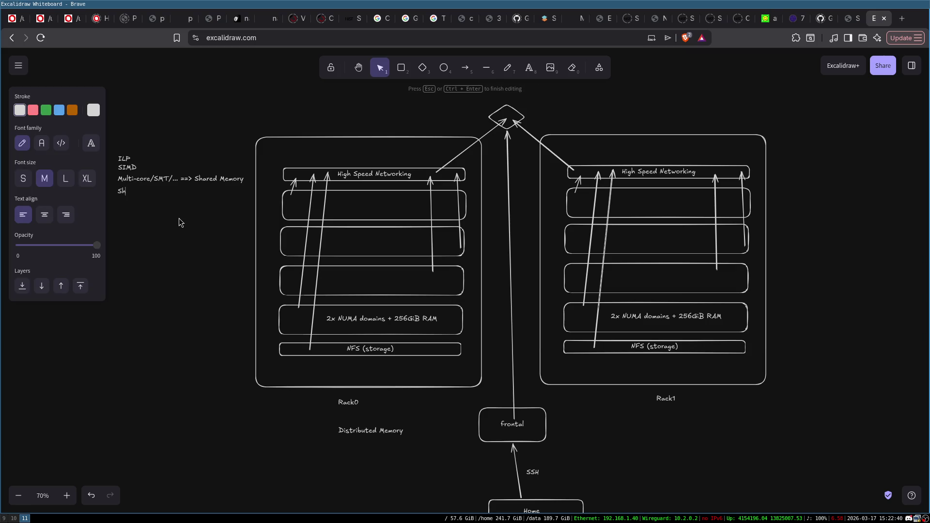
{"action": "key", "text": "BackSpace"}
{"action": "key", "text": "BackSpace"}
{"action": "key", "text": "BackSpace"}
{"action": "type", "text": "Distributed Memory"}
{"action": "left_click", "coordinate": [179, 219]}
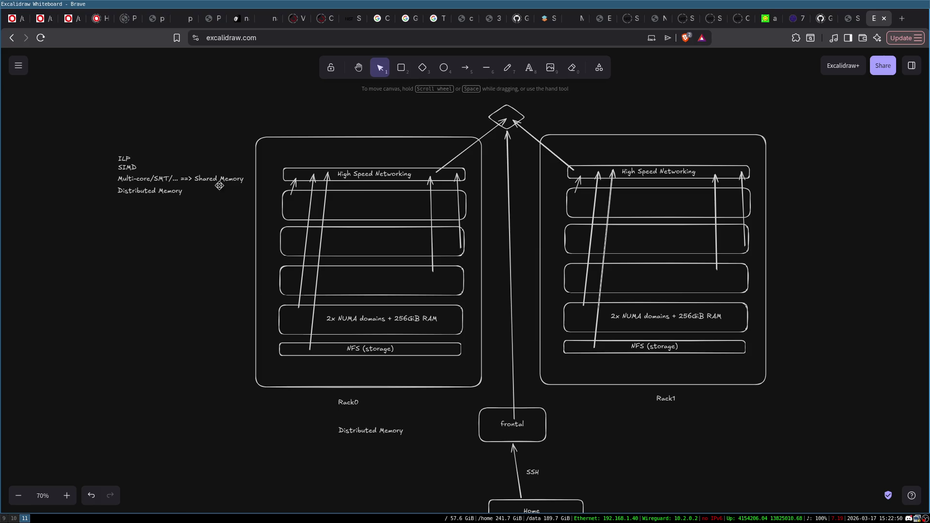
- Prefix that line with 'Clusters/... ==>' so it reads 'Clusters/... ==> Distributed Memory'
{"action": "left_click", "coordinate": [147, 197]}
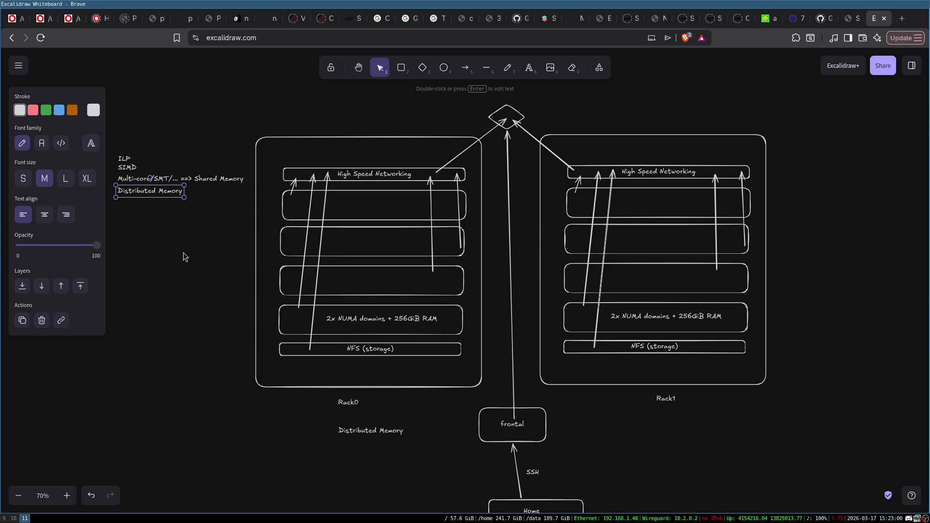
{"action": "double_click", "coordinate": [135, 192]}
{"action": "left_click", "coordinate": [135, 191]}
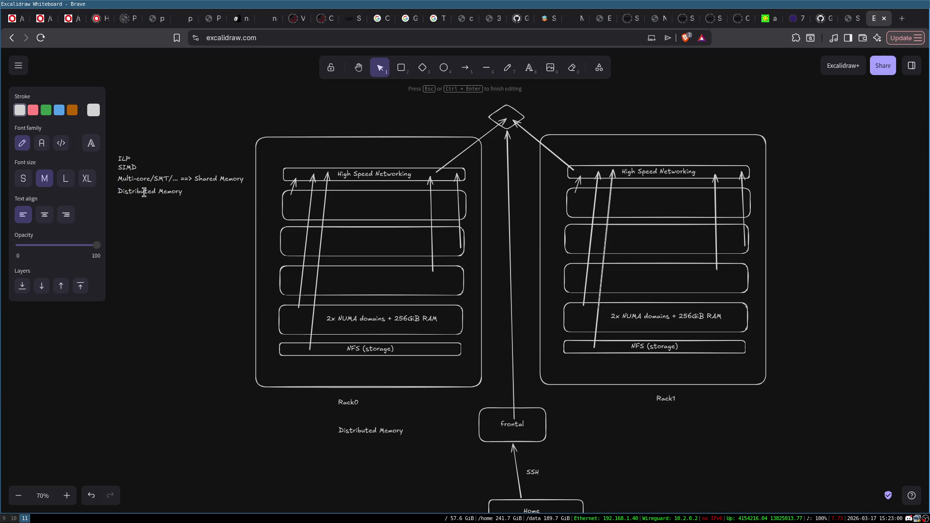
{"action": "type", "text": "Clusters/"}
{"action": "type", "text": "... ==>"}
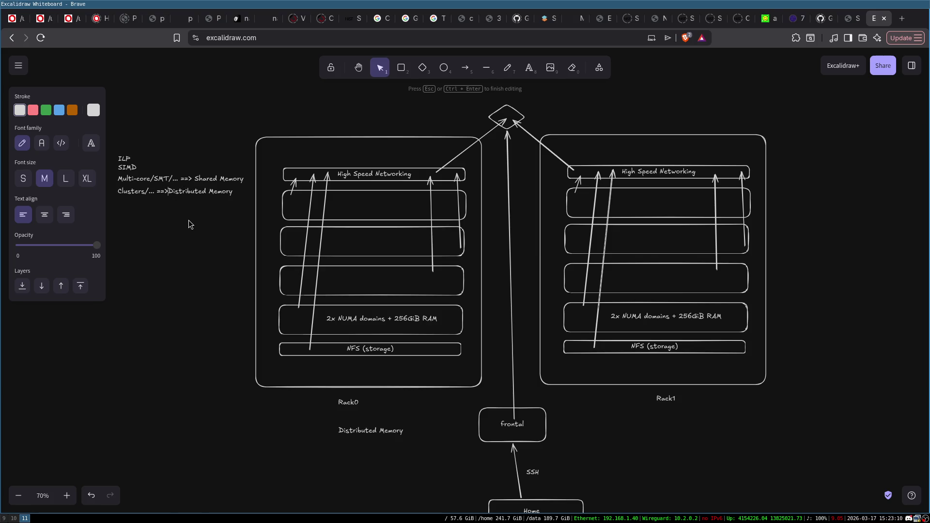
{"action": "left_click", "coordinate": [196, 217]}
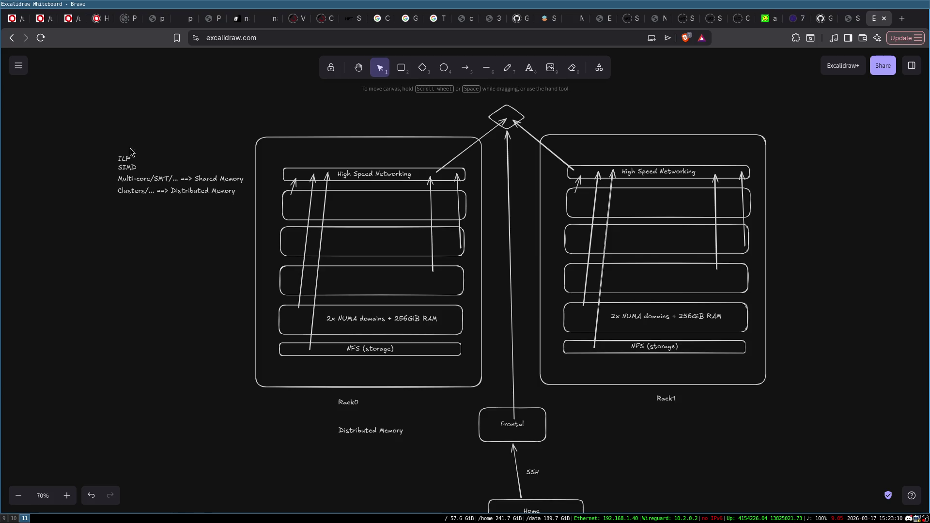
{"action": "left_click", "coordinate": [127, 164]}
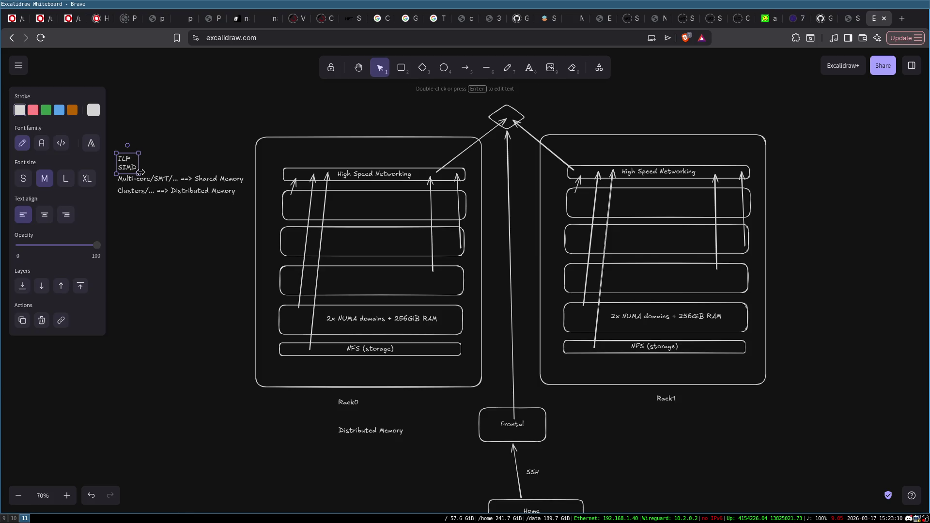
{"action": "left_click", "coordinate": [158, 234]}
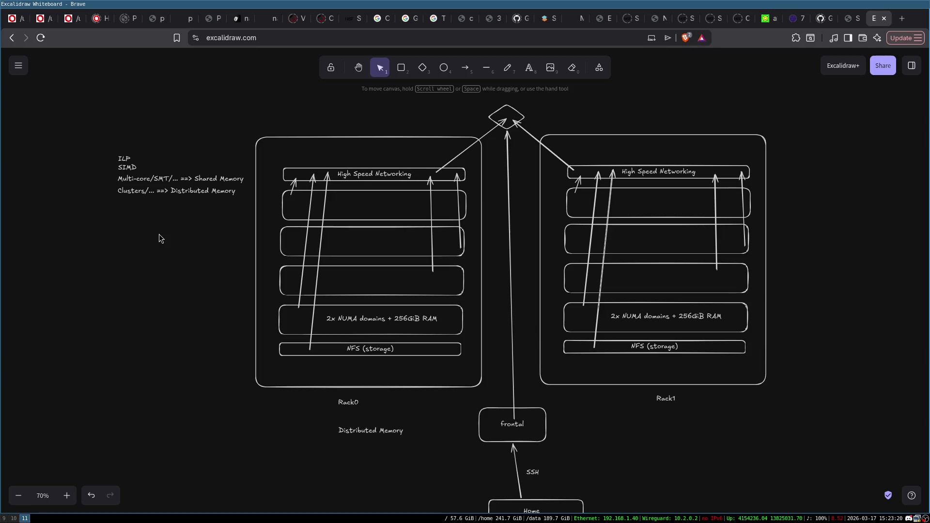
{"action": "left_click", "coordinate": [137, 192]}
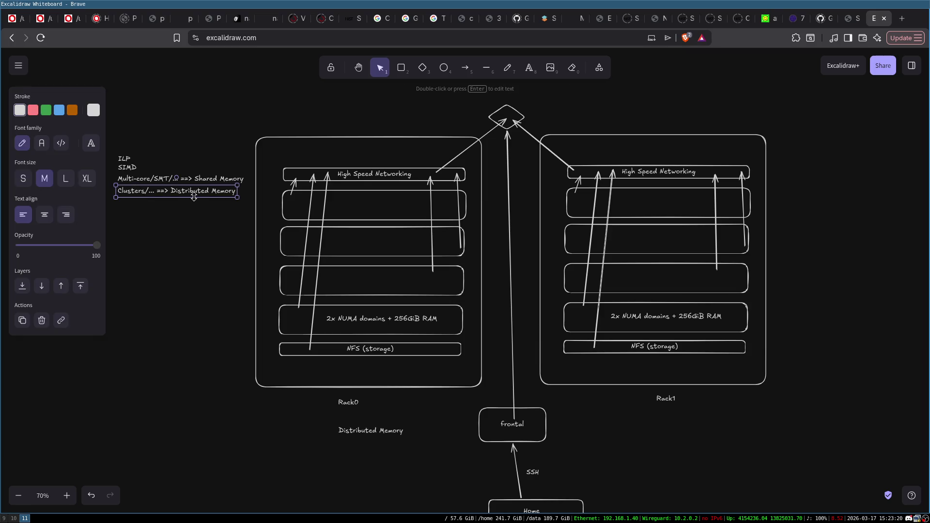
{"action": "left_click", "coordinate": [193, 224]}
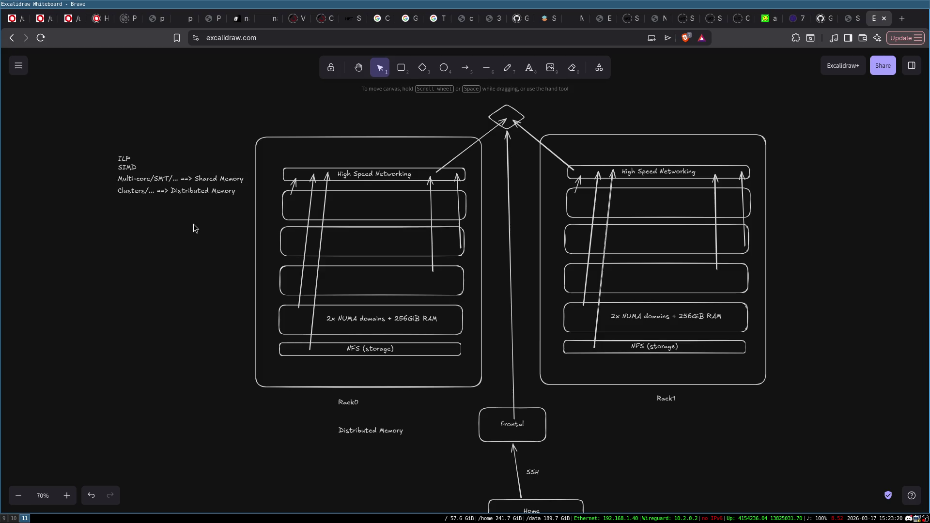